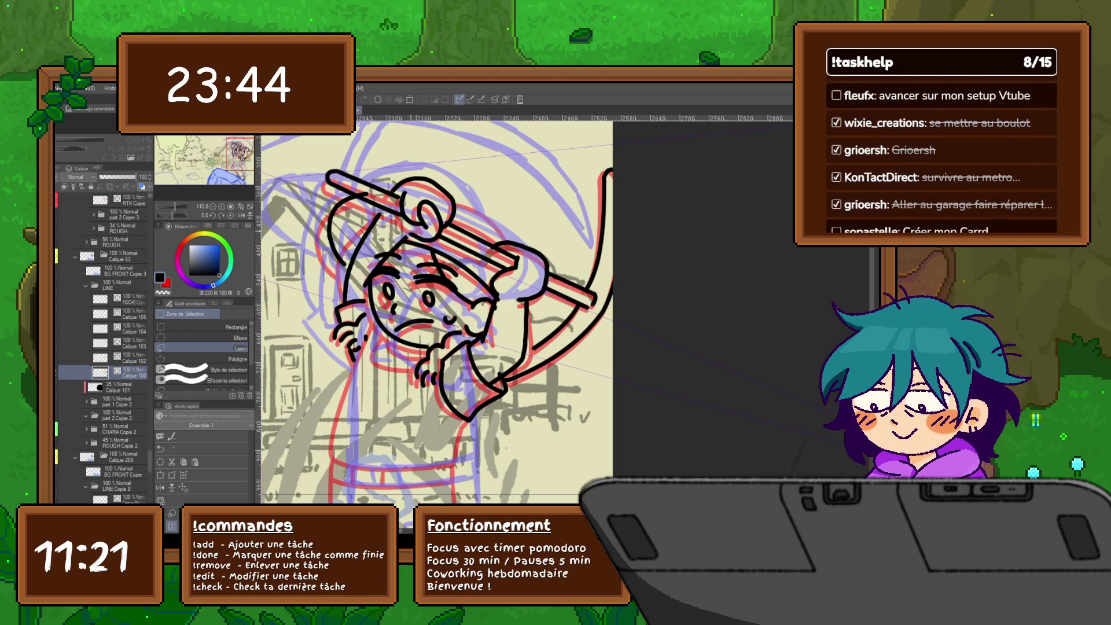
# Undo and redo the last stroke, then check lines on the POCHE Copie and Calque 100 layers.
pyautogui.hotkey('ctrl', 'z')
pyautogui.hotkey('ctrl', 'y')
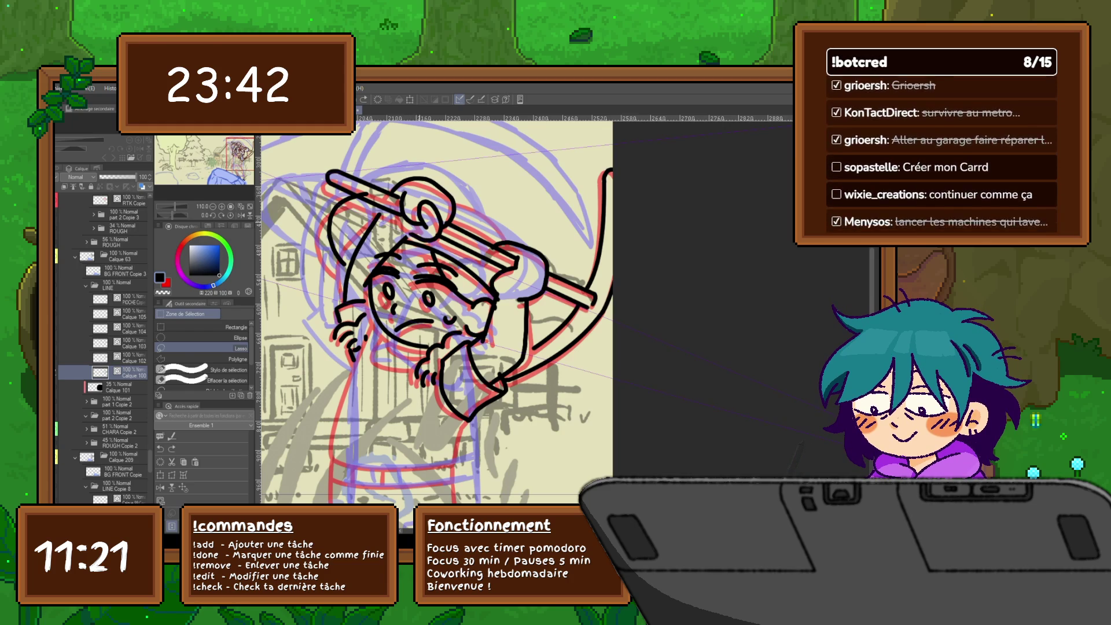
pyautogui.press('y')
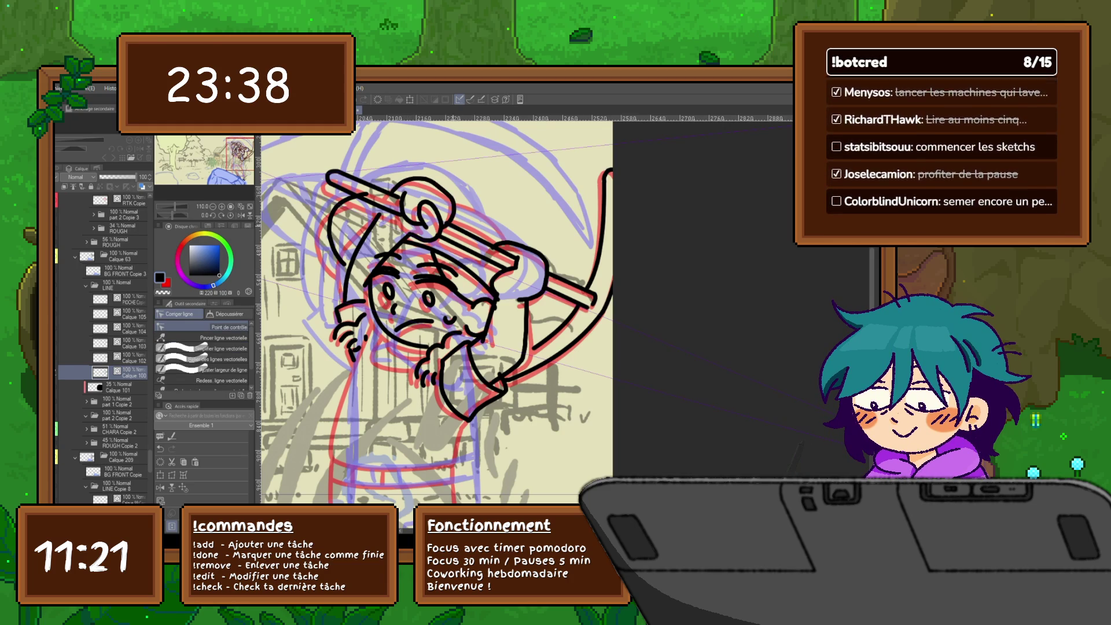
pyautogui.click(119, 299)
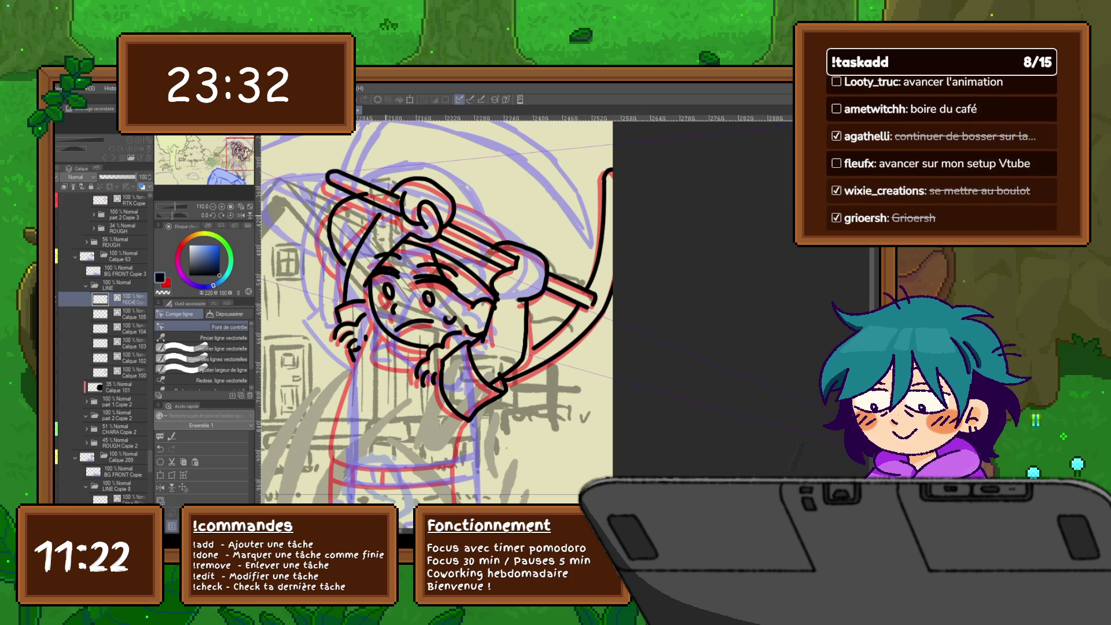
pyautogui.click(135, 372)
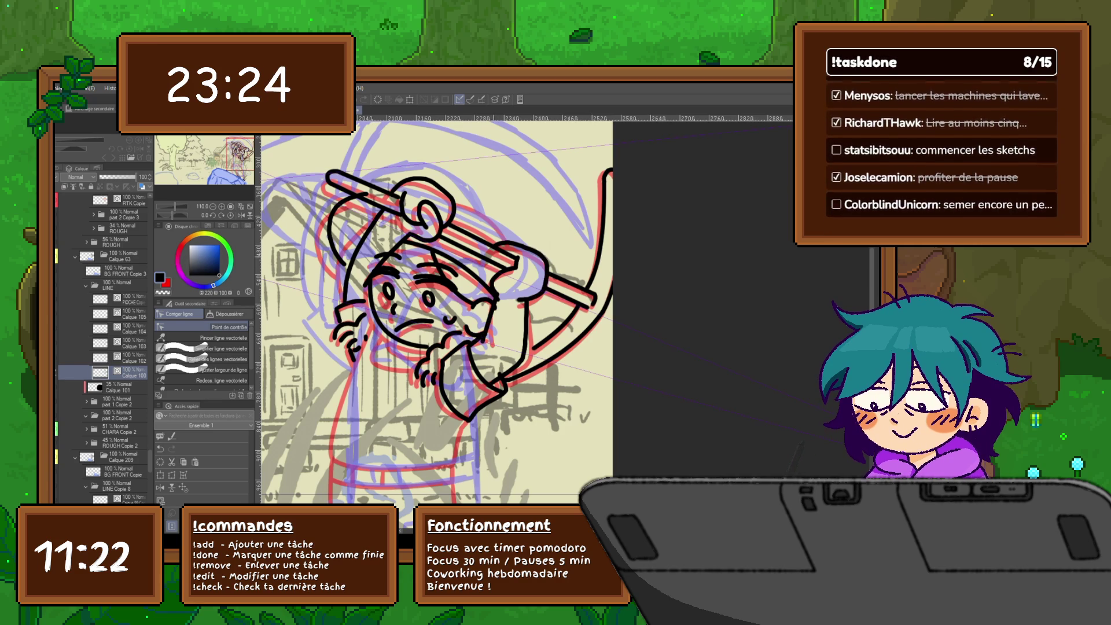
# Try drawing a curved line over the sketch while flipping between frames to compare poses.
pyautogui.press('u')
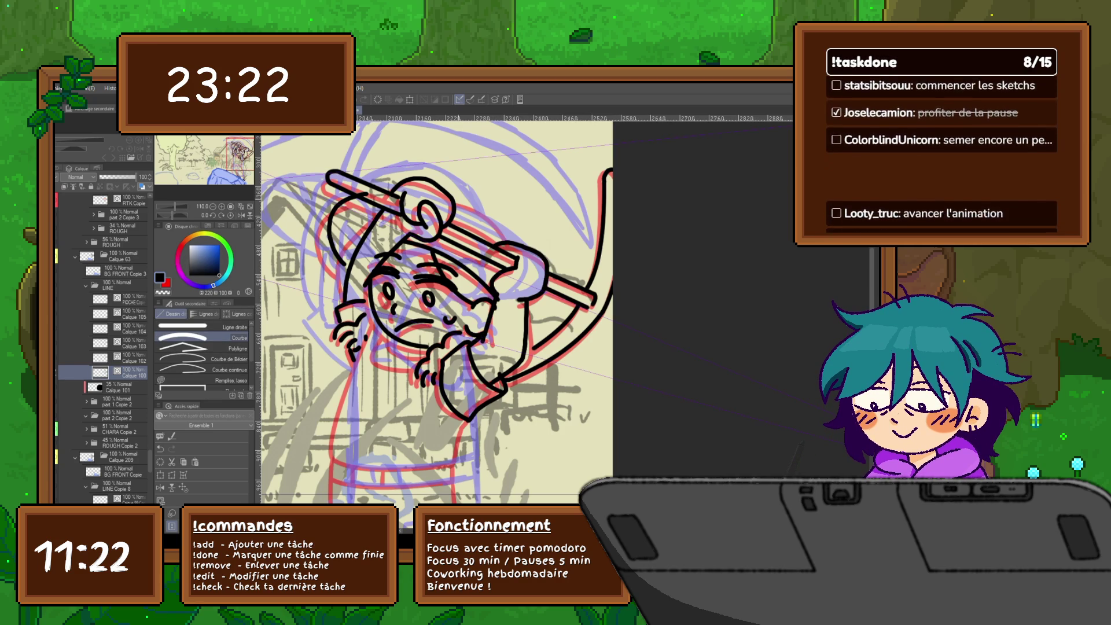
pyautogui.moveTo(453, 197); pyautogui.dragTo(512, 240)
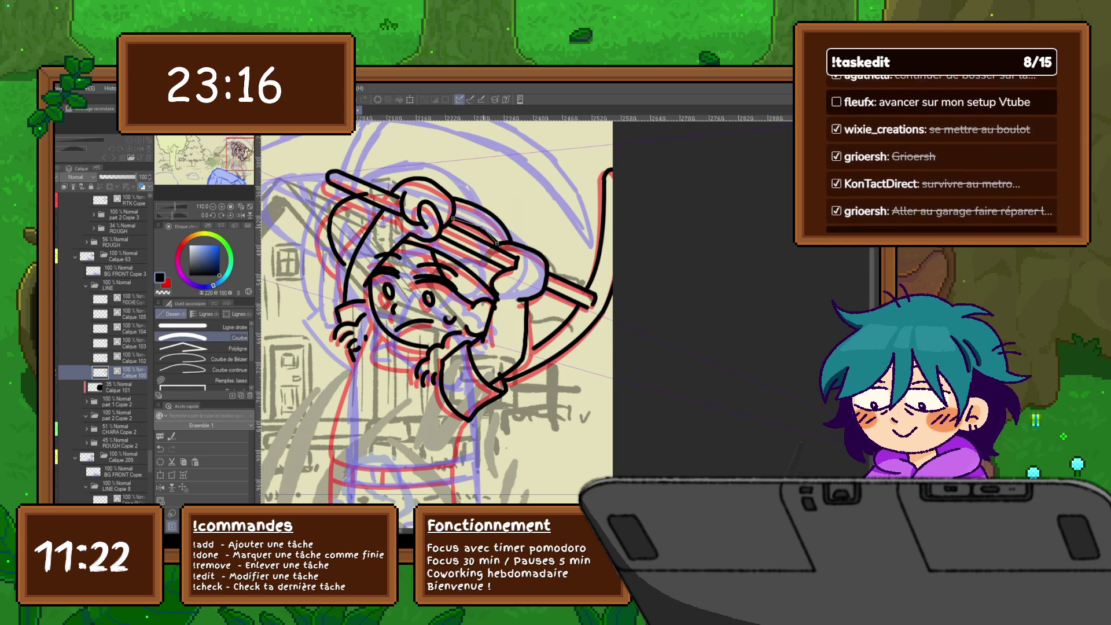
pyautogui.press('Right')
pyautogui.press('Left')
pyautogui.press('Right')
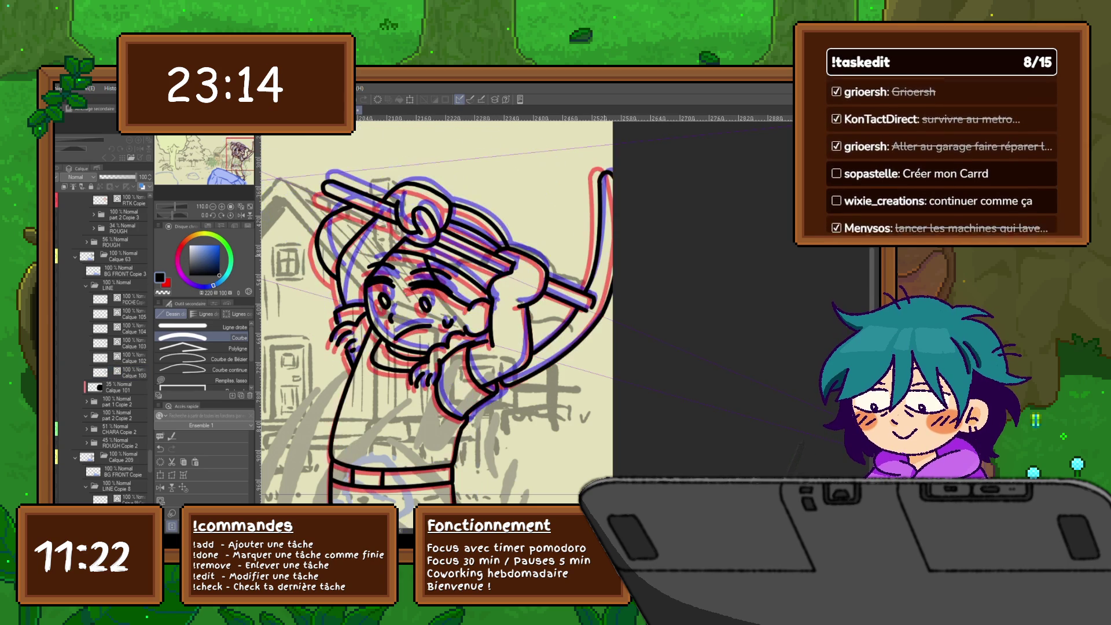
pyautogui.press('Right')
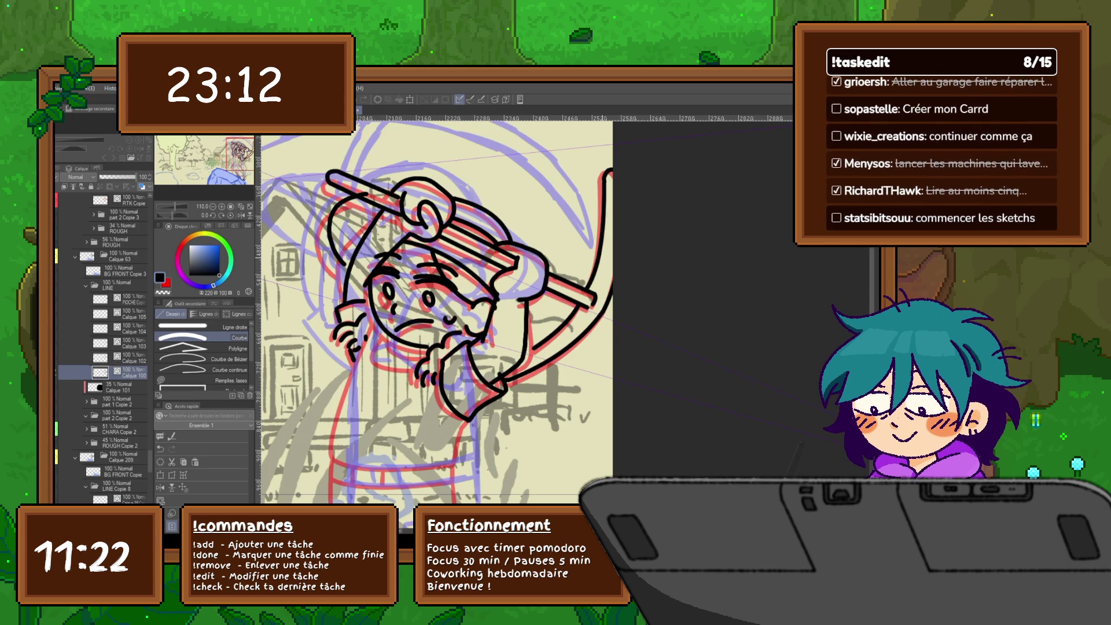
pyautogui.moveTo(453, 215); pyautogui.dragTo(499, 242)
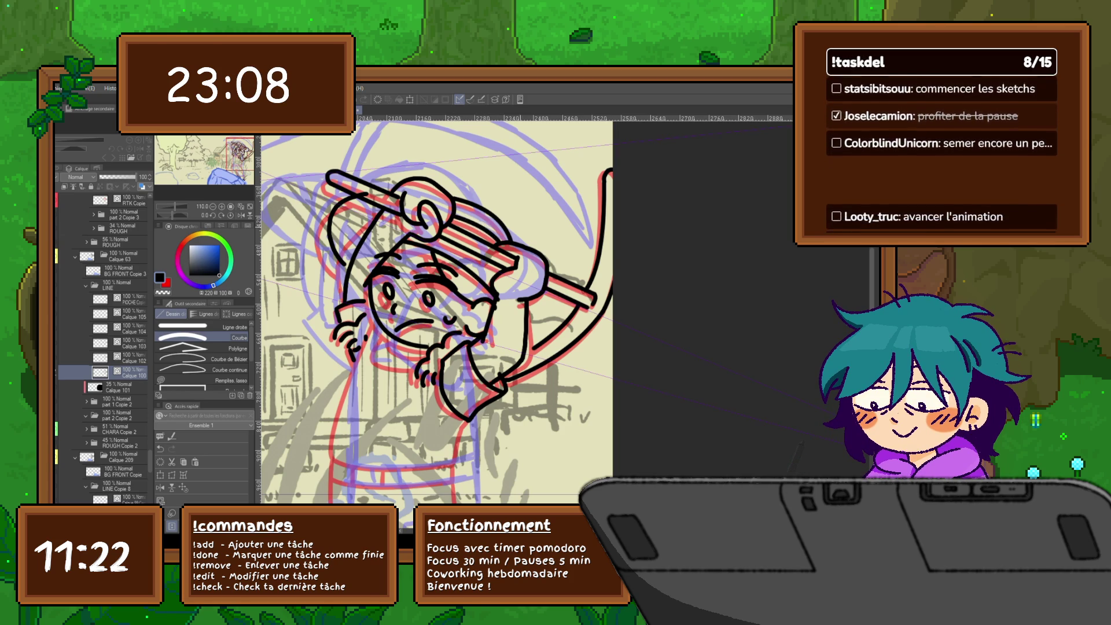
# Flip back and forth through neighbouring animation frames to compare the poses.
pyautogui.press('Right')
pyautogui.press('Left')
pyautogui.press('Right')
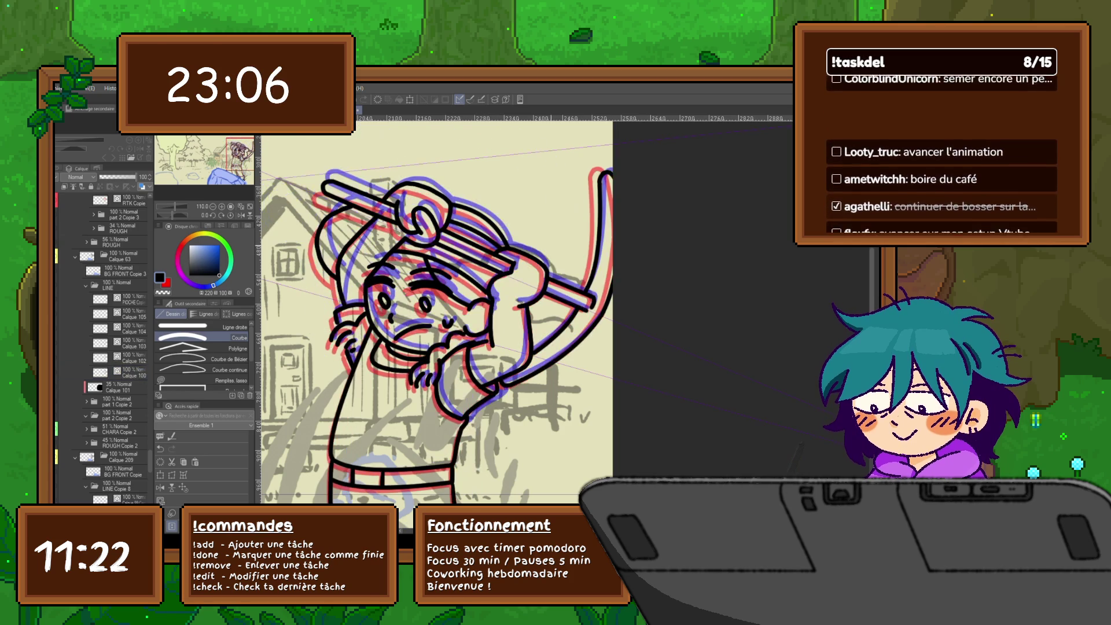
pyautogui.press('Left')
pyautogui.press('Right')
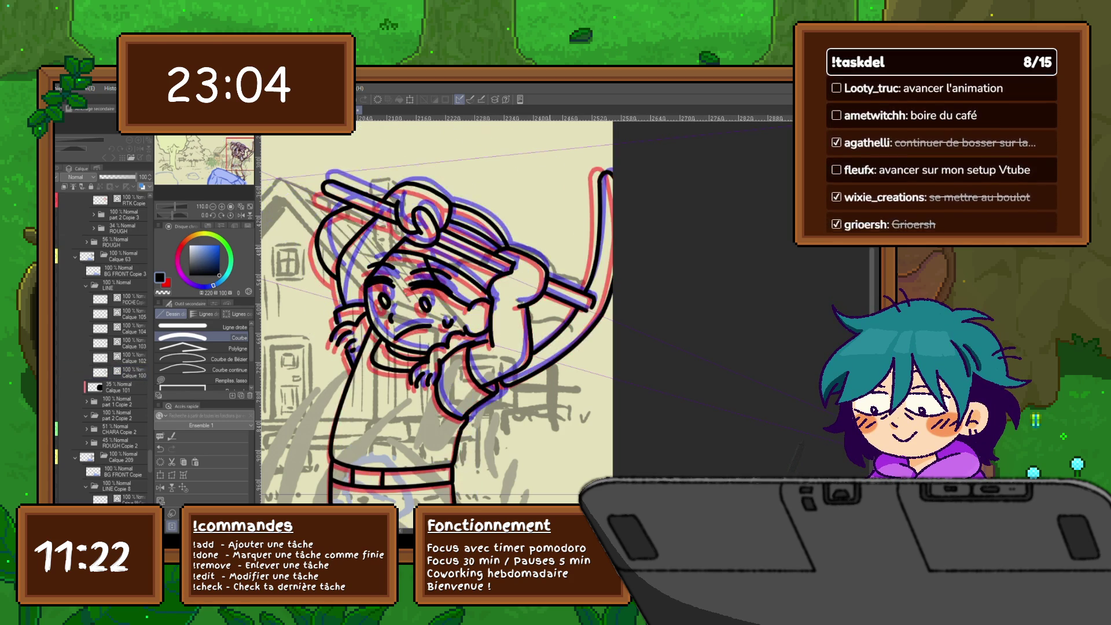
pyautogui.press('Left')
# Select the Calque 104 frame layer and switch to the pen for inking.
pyautogui.press('y')
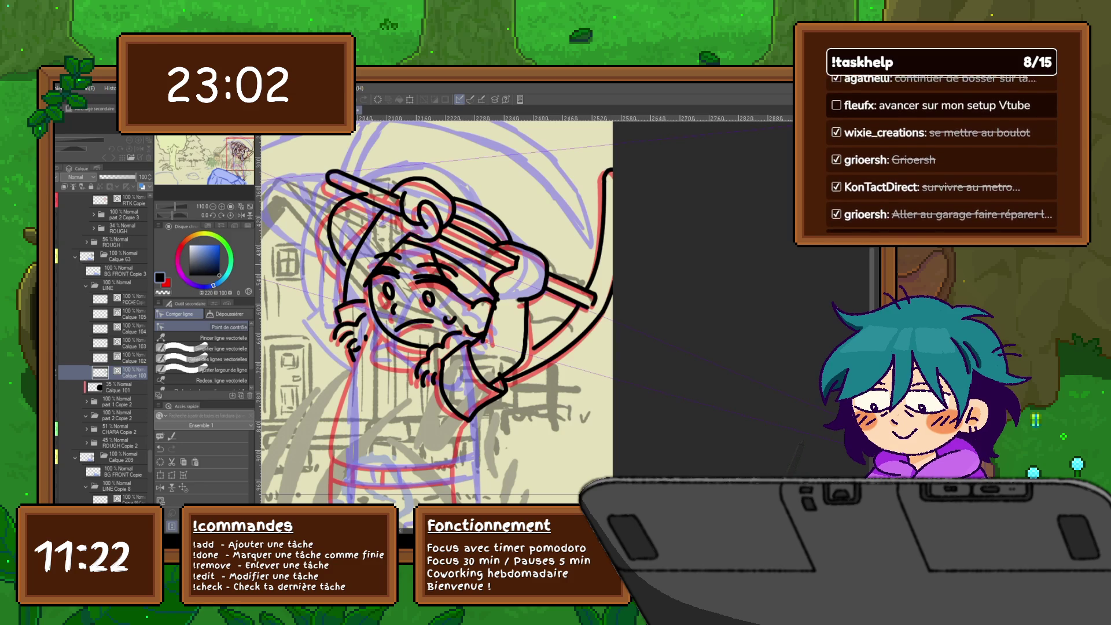
pyautogui.click(121, 329)
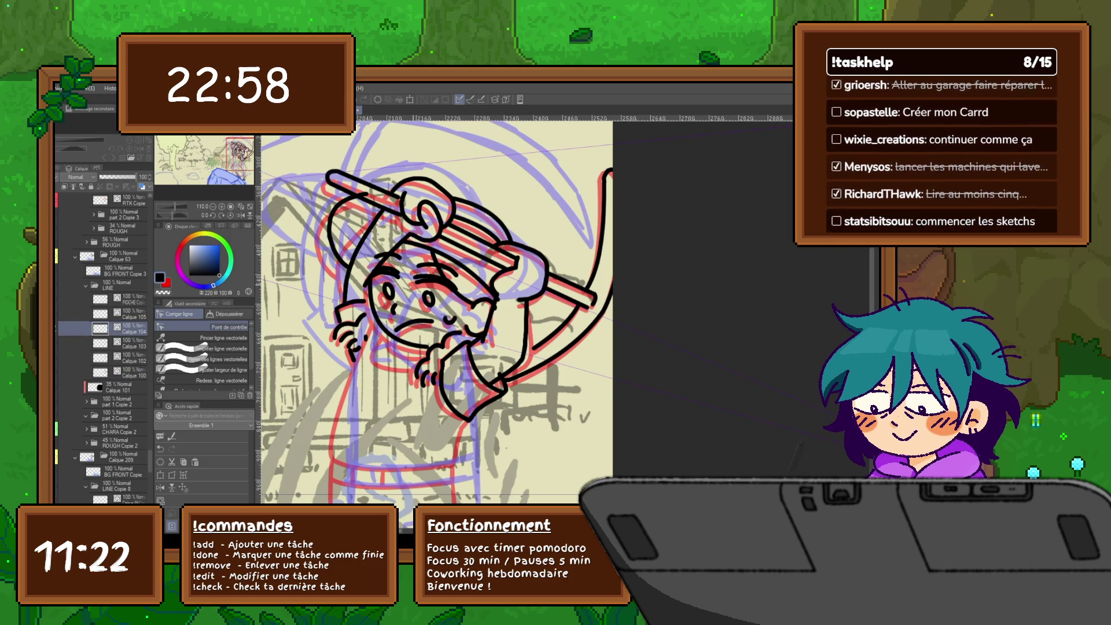
pyautogui.press('m')
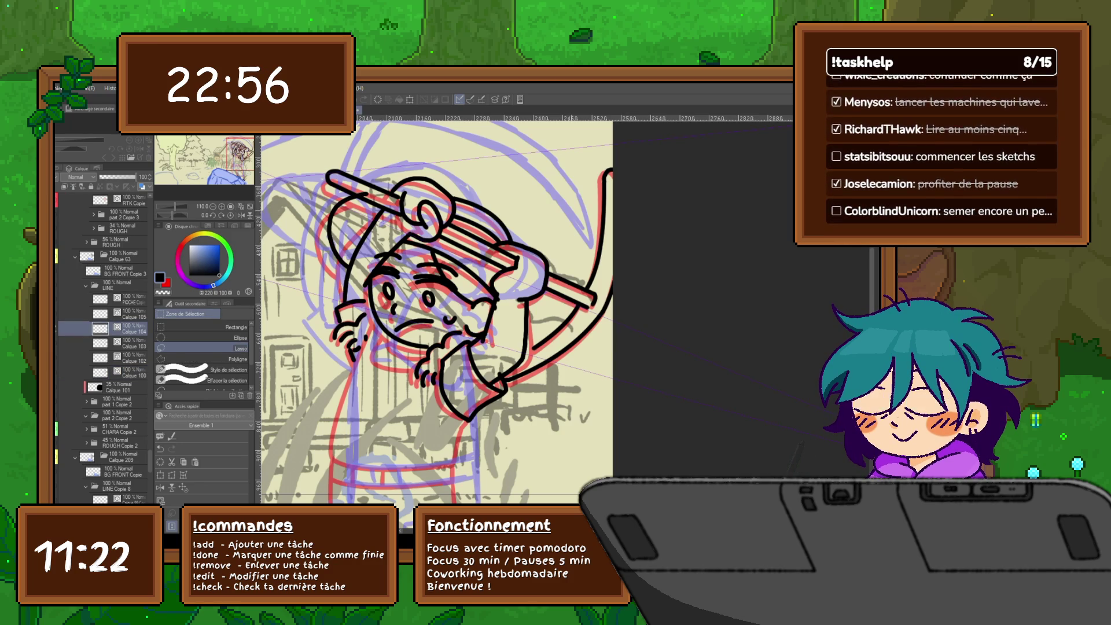
pyautogui.press('p')
pyautogui.scroll(-1, 435, 313)
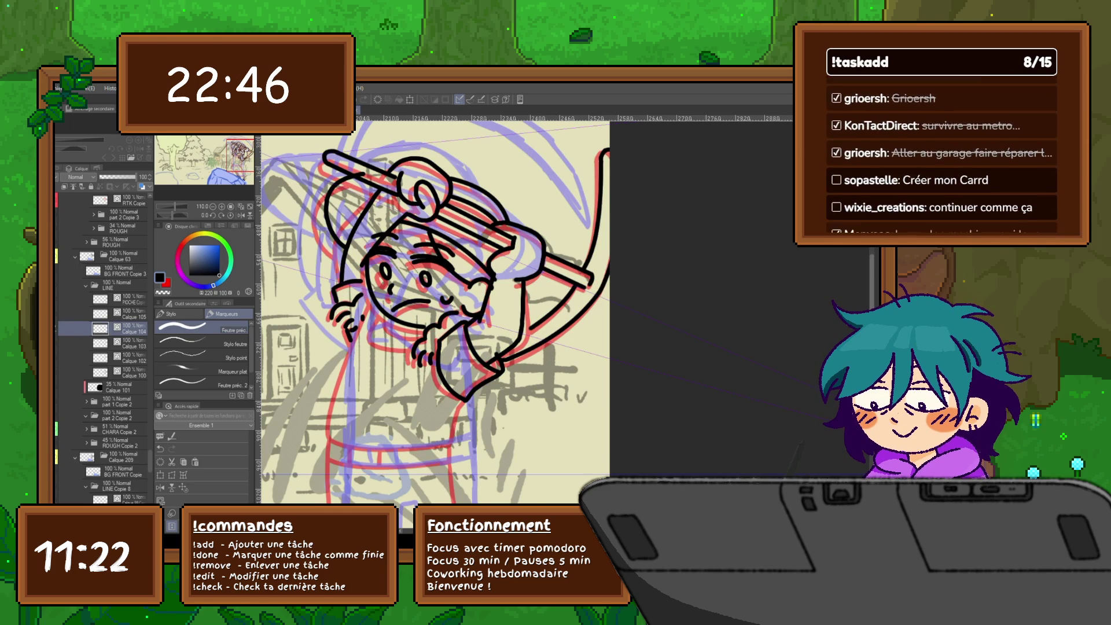
pyautogui.scroll(-5, 433, 325)
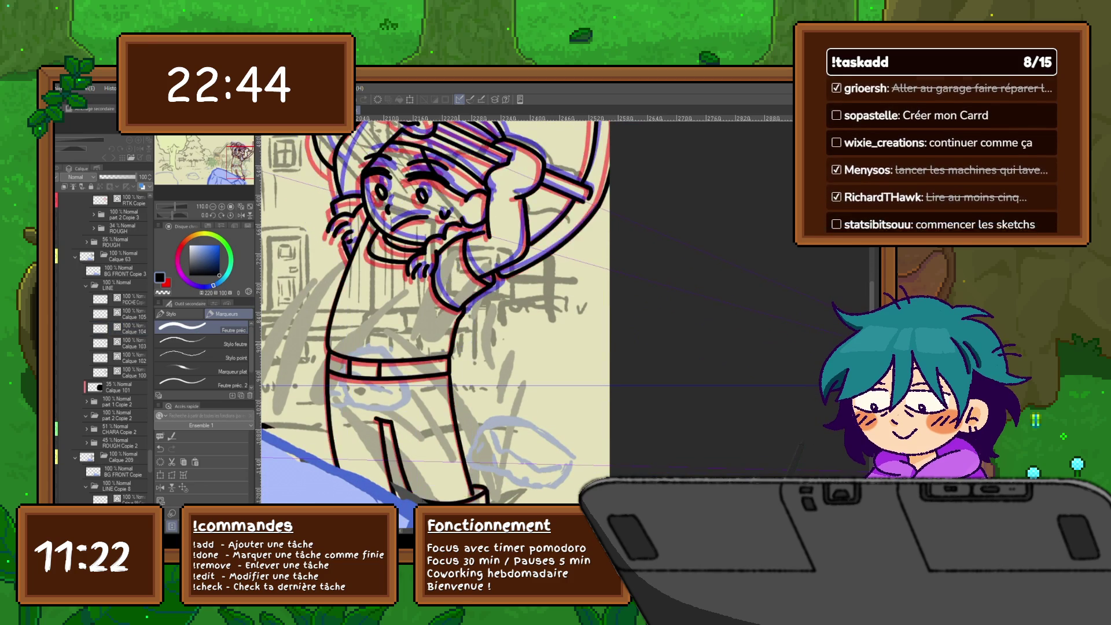
pyautogui.click(133, 329)
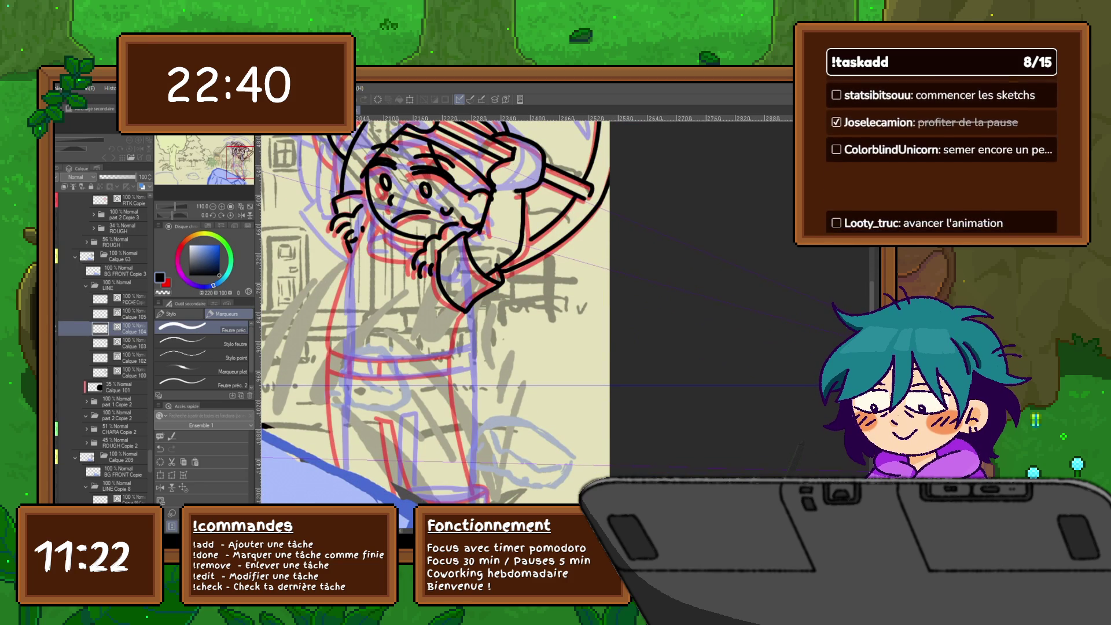
# Take the full-body lineart and paste it into Calque 104 as BODY Copie, then zoom out.
pyautogui.press('Right')
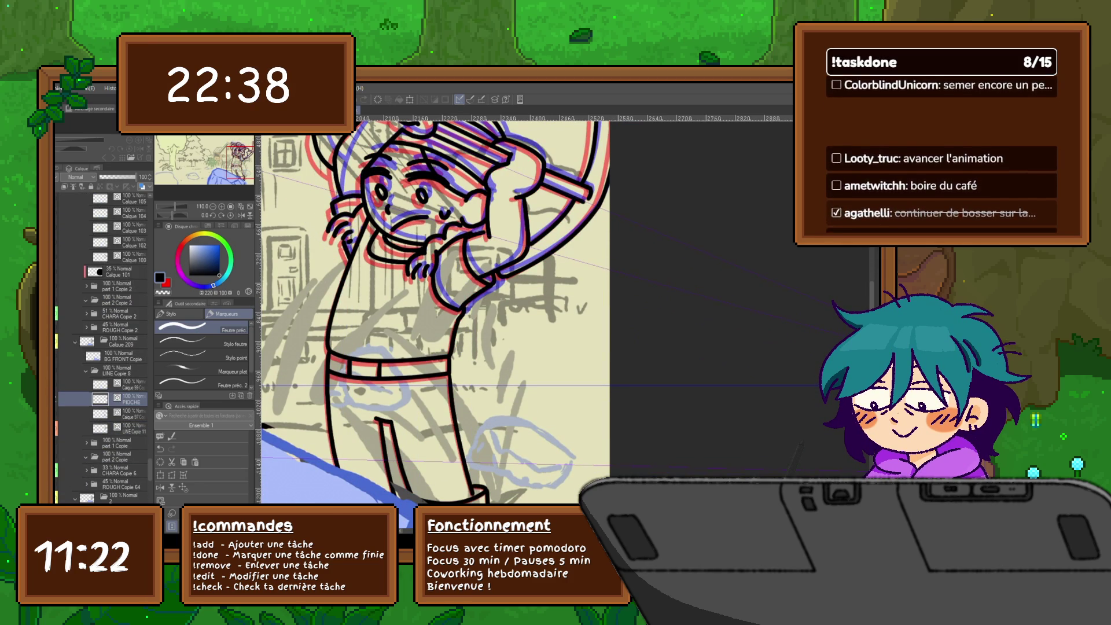
pyautogui.press('Left')
pyautogui.press('Right')
pyautogui.press('Right')
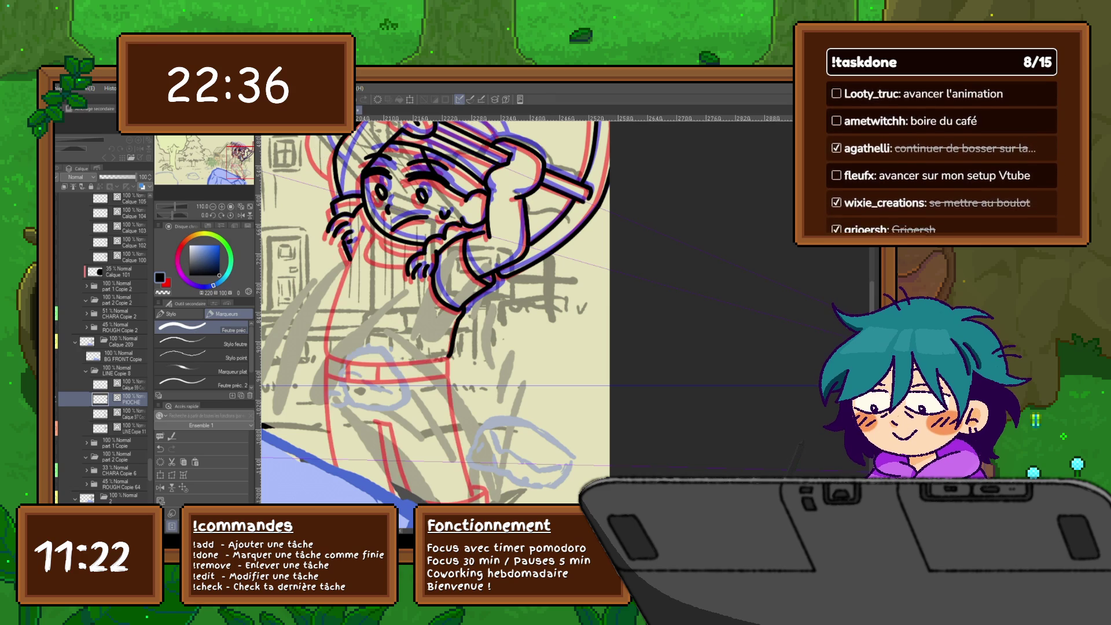
pyautogui.press('Left')
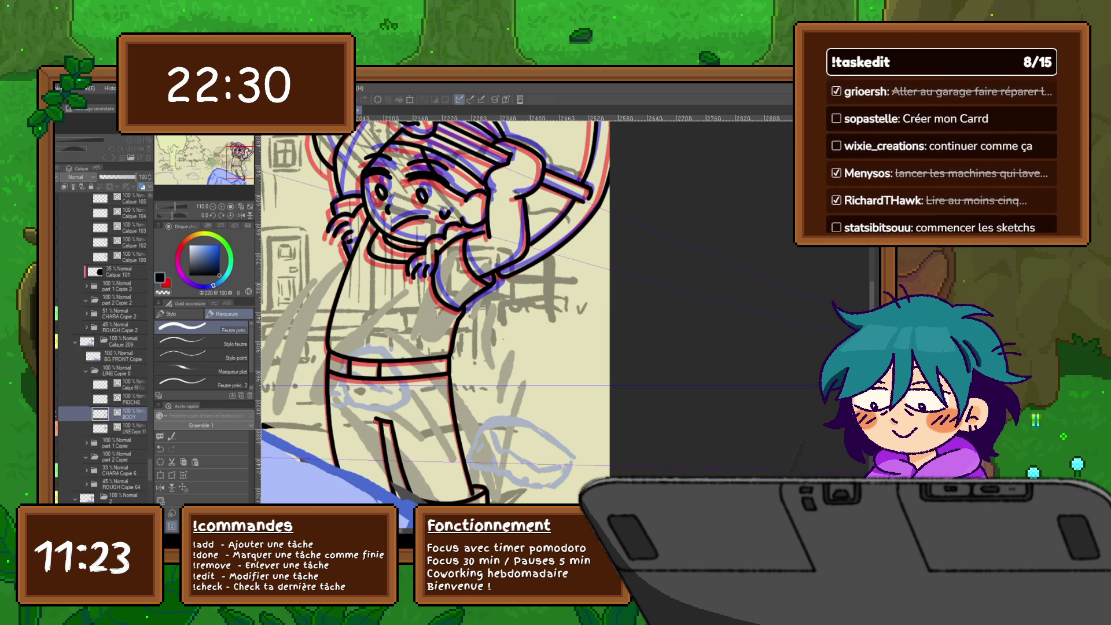
pyautogui.click(132, 213)
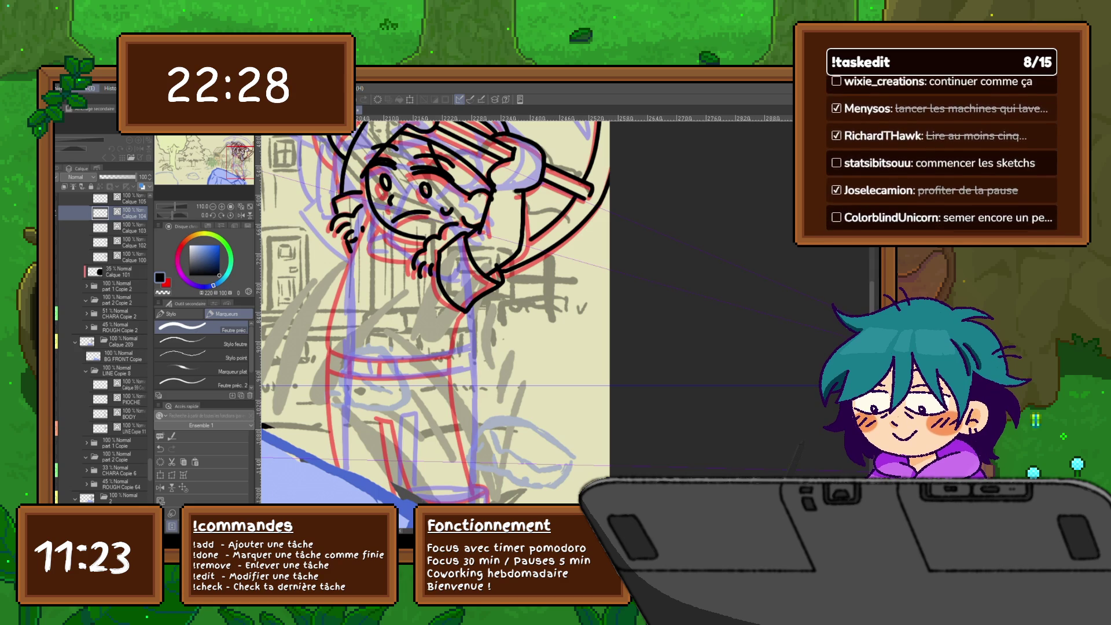
pyautogui.hotkey('ctrl', 'v')
pyautogui.scroll(-2, 435, 313)
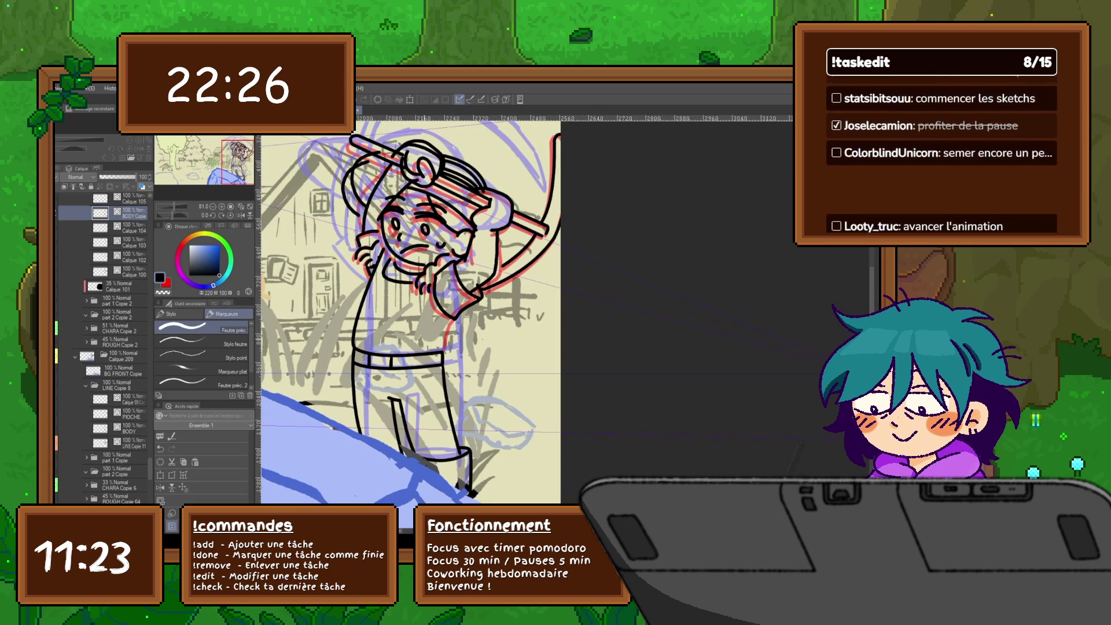
# Lasso-select the body lines and toggle them with undo/redo to compare against the sketch.
pyautogui.press('m')
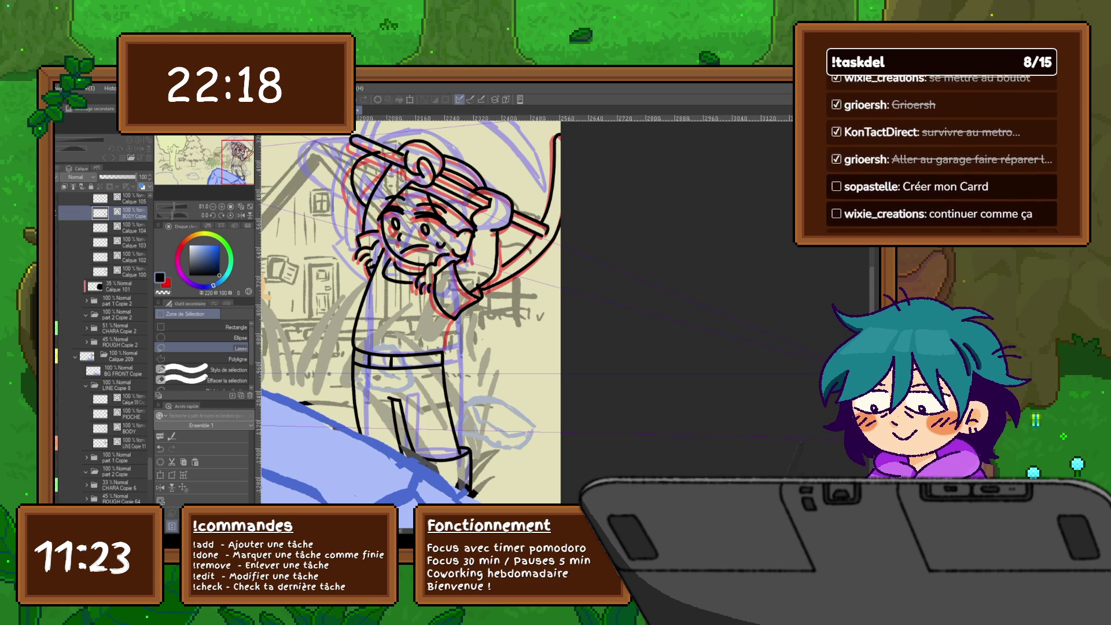
pyautogui.hotkey('ctrl', 'z')
pyautogui.hotkey('ctrl', 'y')
pyautogui.hotkey('ctrl', 'z')
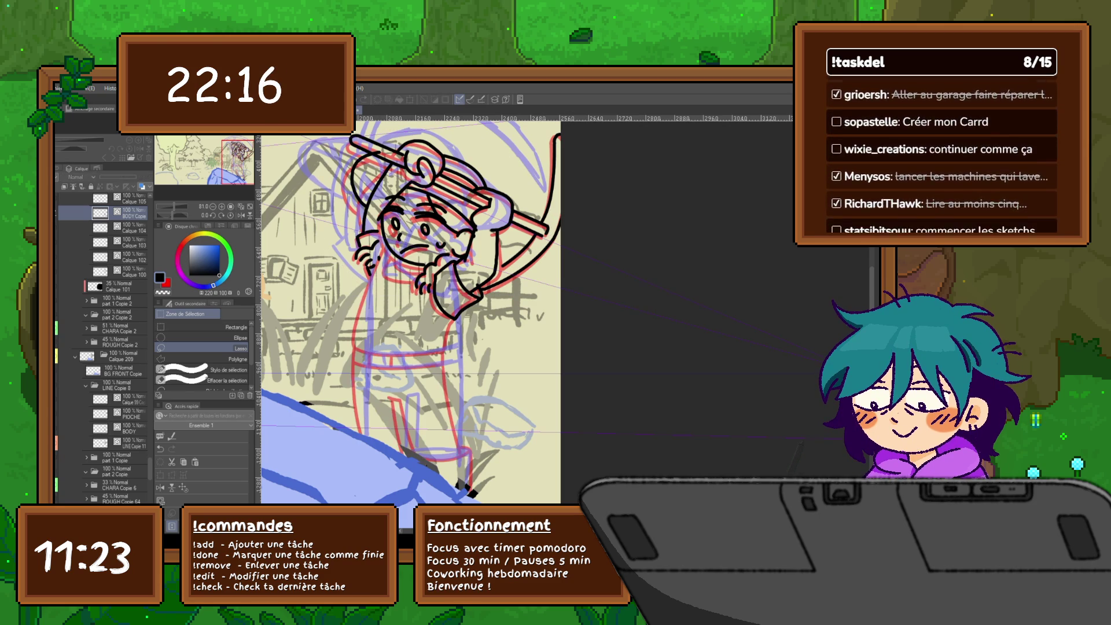
pyautogui.hotkey('ctrl', 'y')
pyautogui.hotkey('ctrl', 'z')
pyautogui.hotkey('ctrl', 'y')
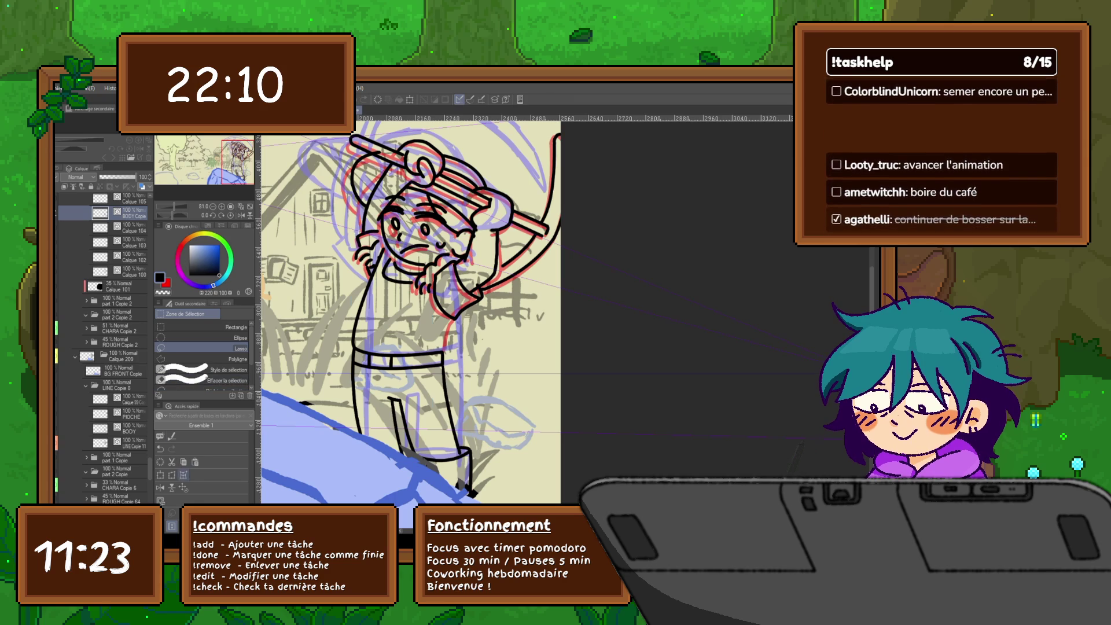
# Transform the body lineart a few pixels right, apply it, then undo to compare.
pyautogui.hotkey('ctrl', 't')
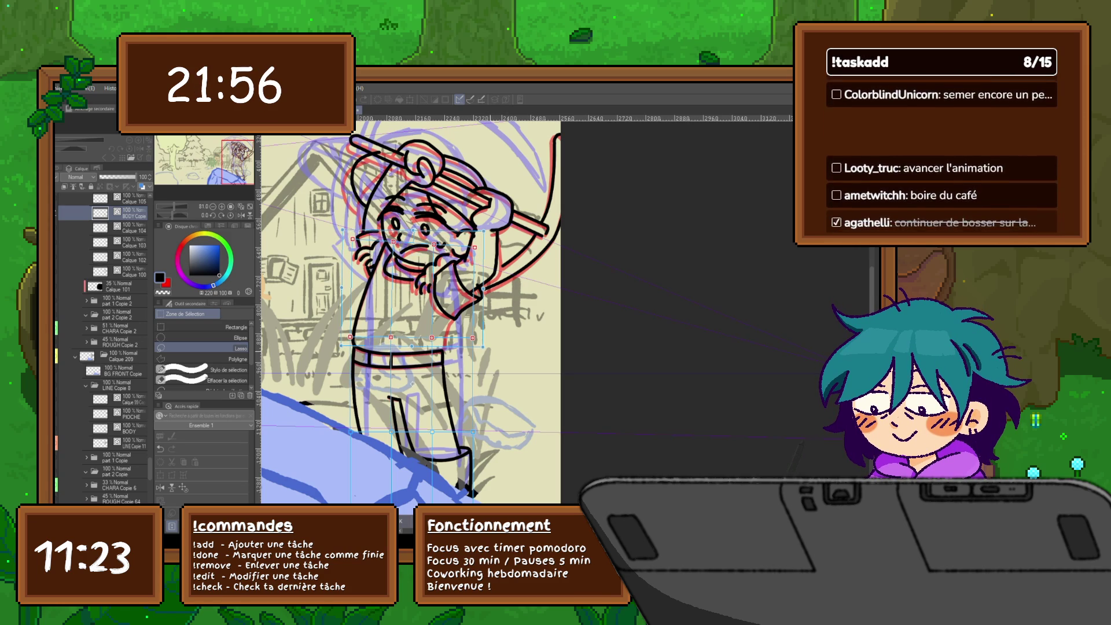
pyautogui.moveTo(414, 383); pyautogui.dragTo(414, 383)
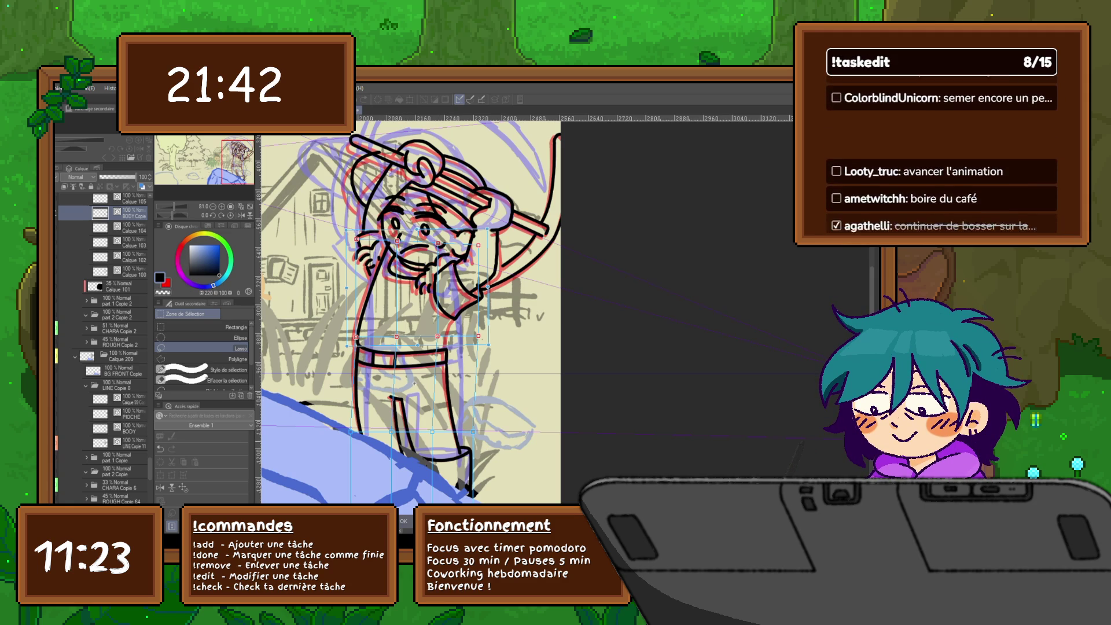
pyautogui.press('Return')
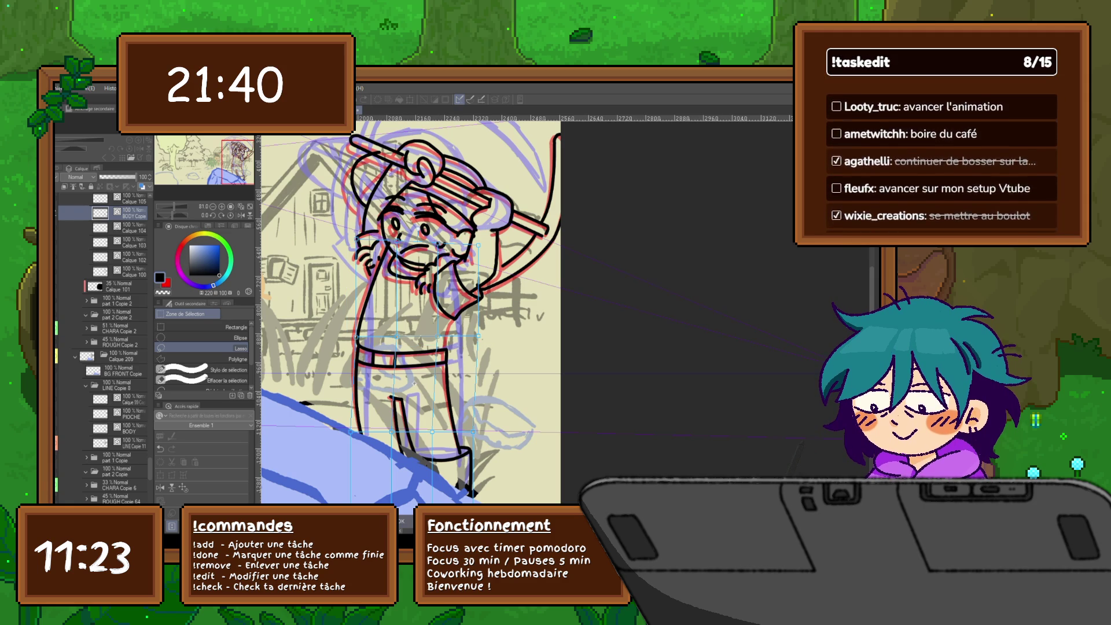
pyautogui.hotkey('ctrl', 'z')
pyautogui.hotkey('ctrl', 'z')
pyautogui.hotkey('ctrl', 'z')
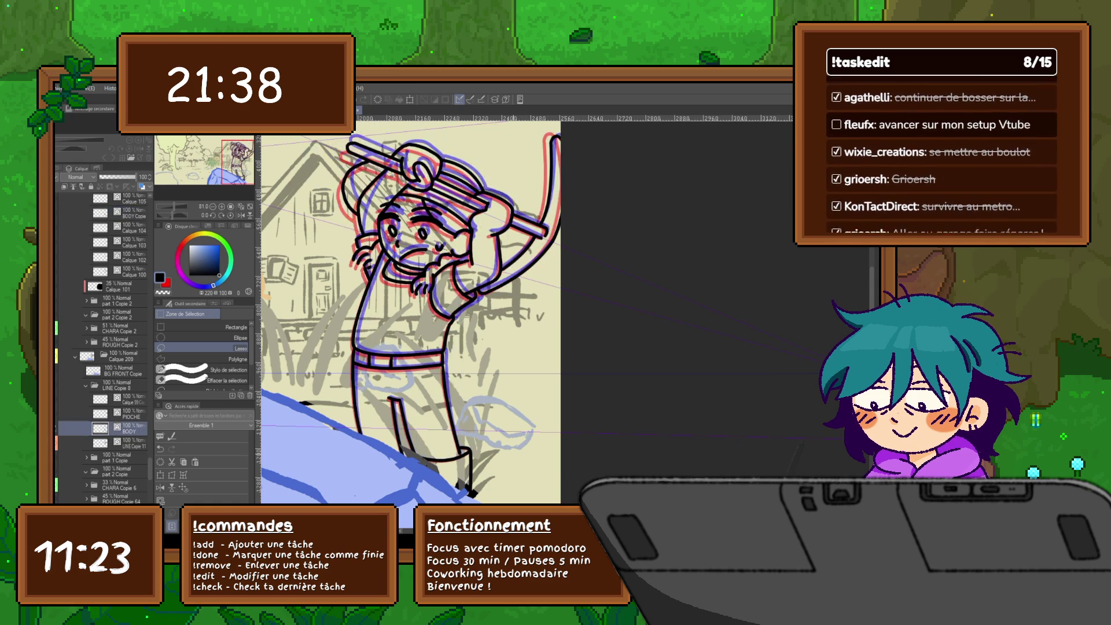
# Restore the shifted body lineart, add a new inking layer and switch to the pen.
pyautogui.hotkey('ctrl', 'y')
pyautogui.hotkey('ctrl', 'y')
pyautogui.hotkey('ctrl', 'y')
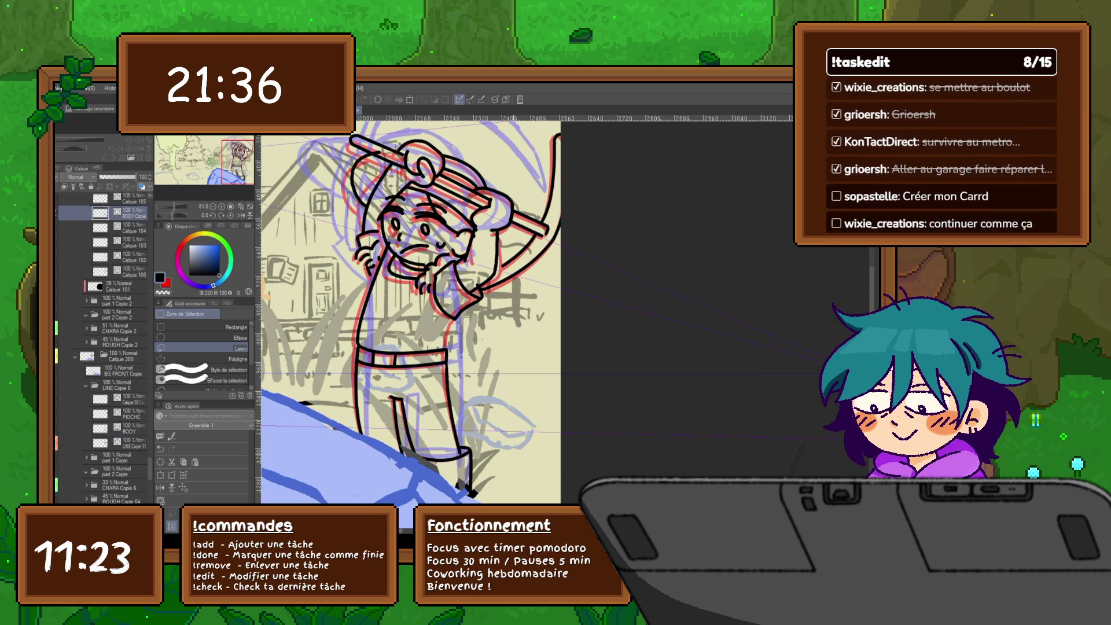
pyautogui.hotkey('ctrl', 'z')
pyautogui.hotkey('ctrl', 'y')
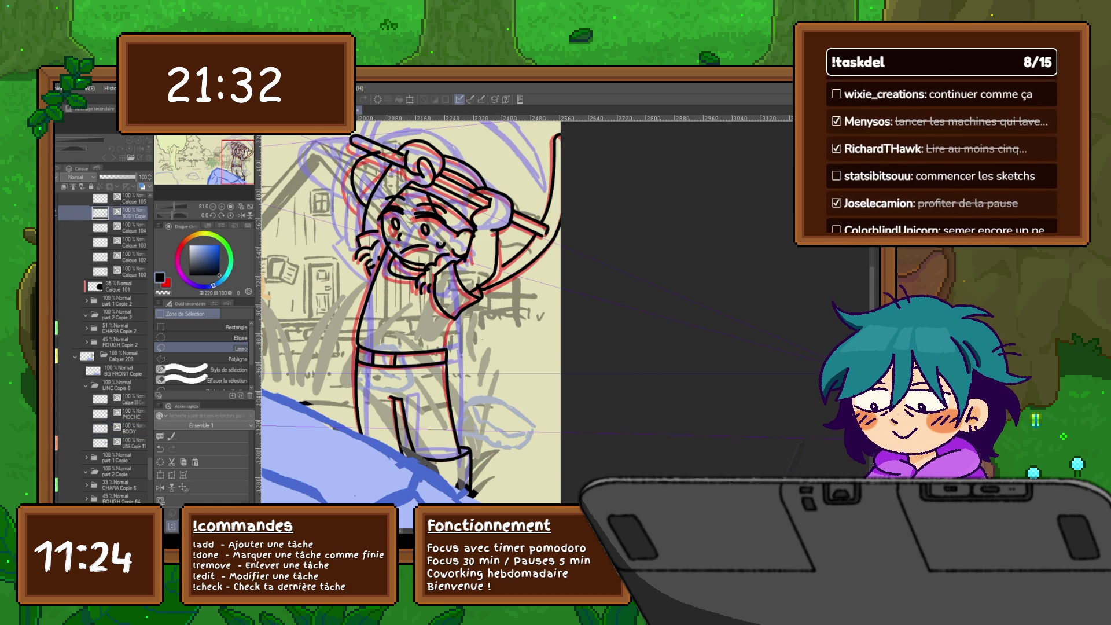
pyautogui.hotkey('ctrl', 'shift', 'n')
pyautogui.press('p')
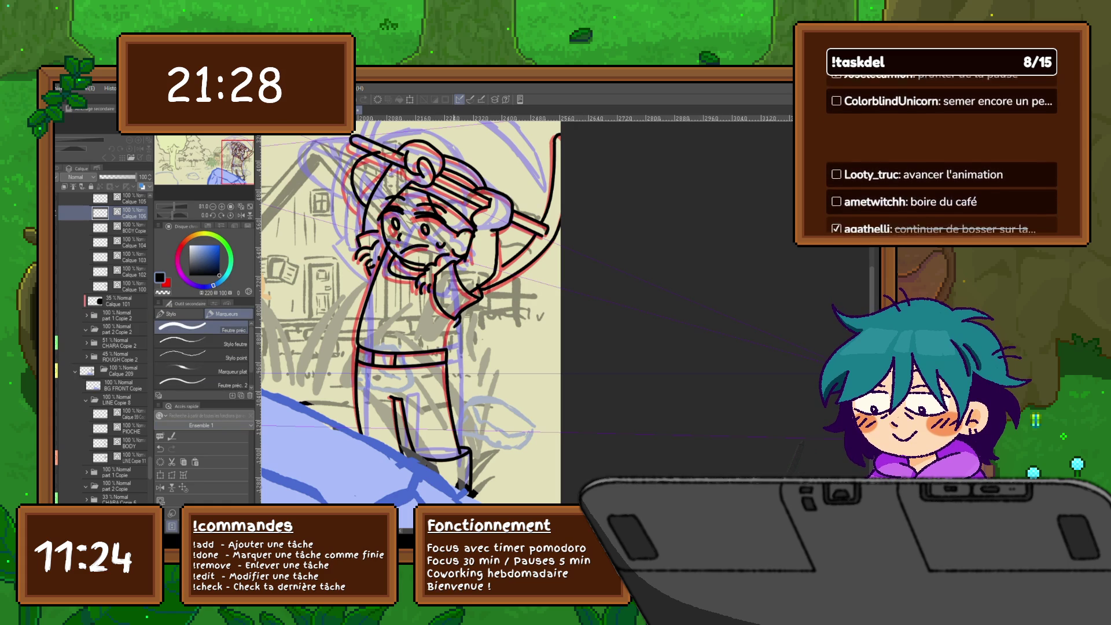
# Flip repeatedly between adjacent frames to check the pickaxe motion.
pyautogui.press('Right')
pyautogui.press('Left')
pyautogui.press('Right')
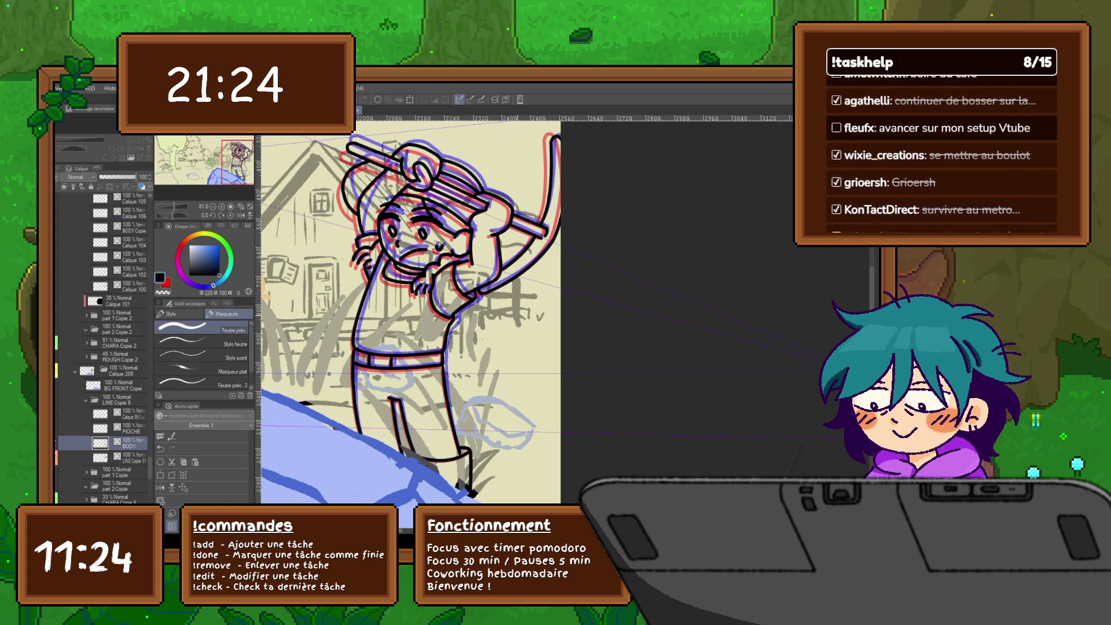
pyautogui.press('Left')
pyautogui.press('Right')
pyautogui.press('Left')
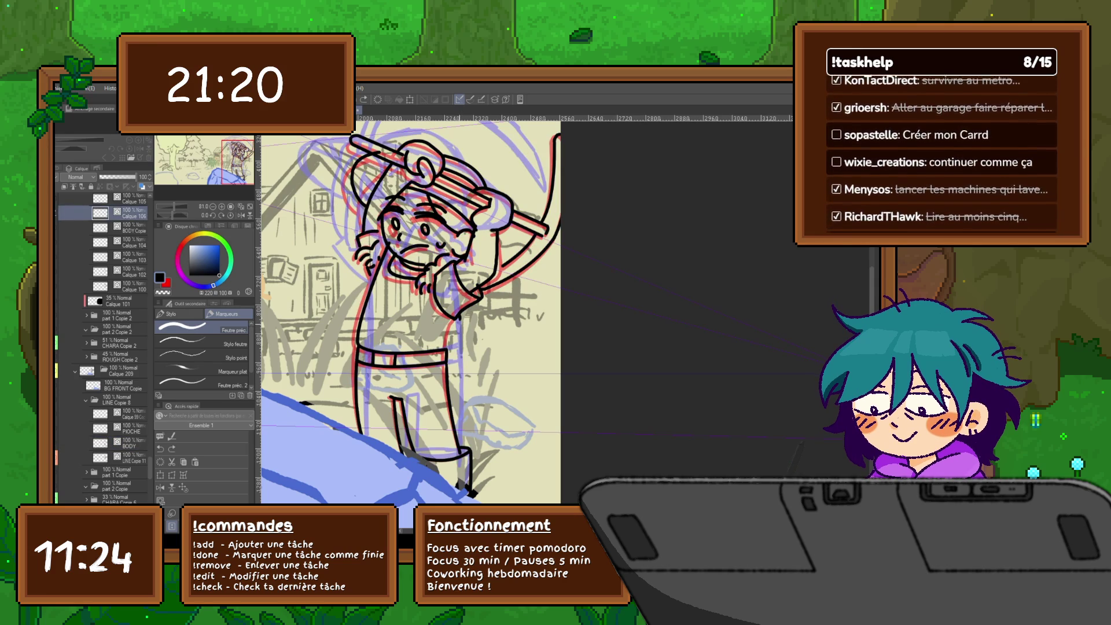
pyautogui.press('Right')
pyautogui.press('Left')
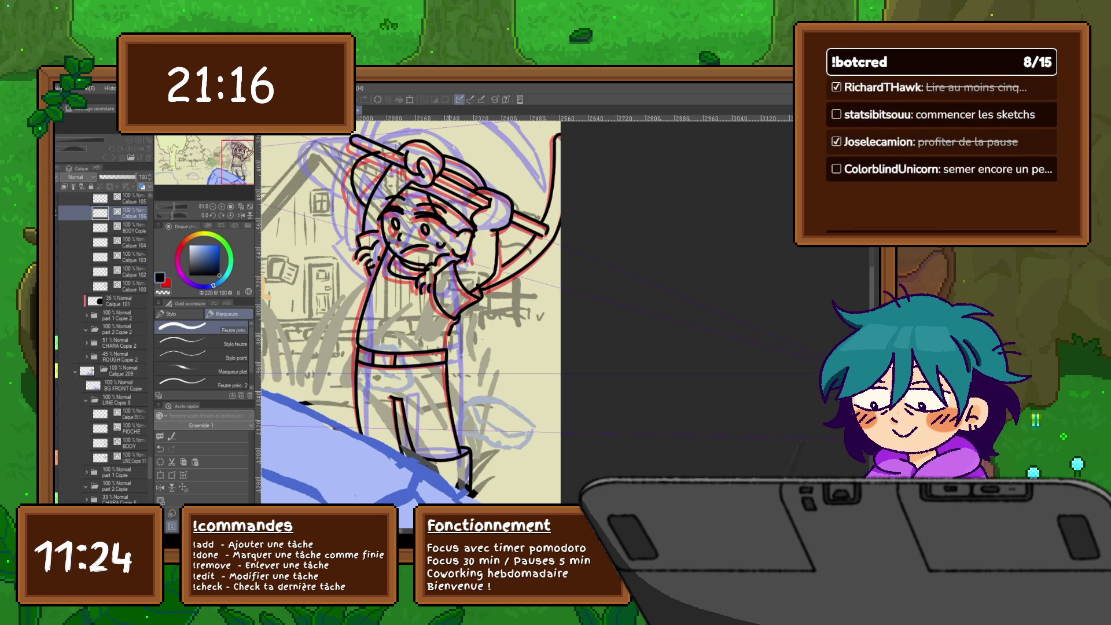
pyautogui.press('Right')
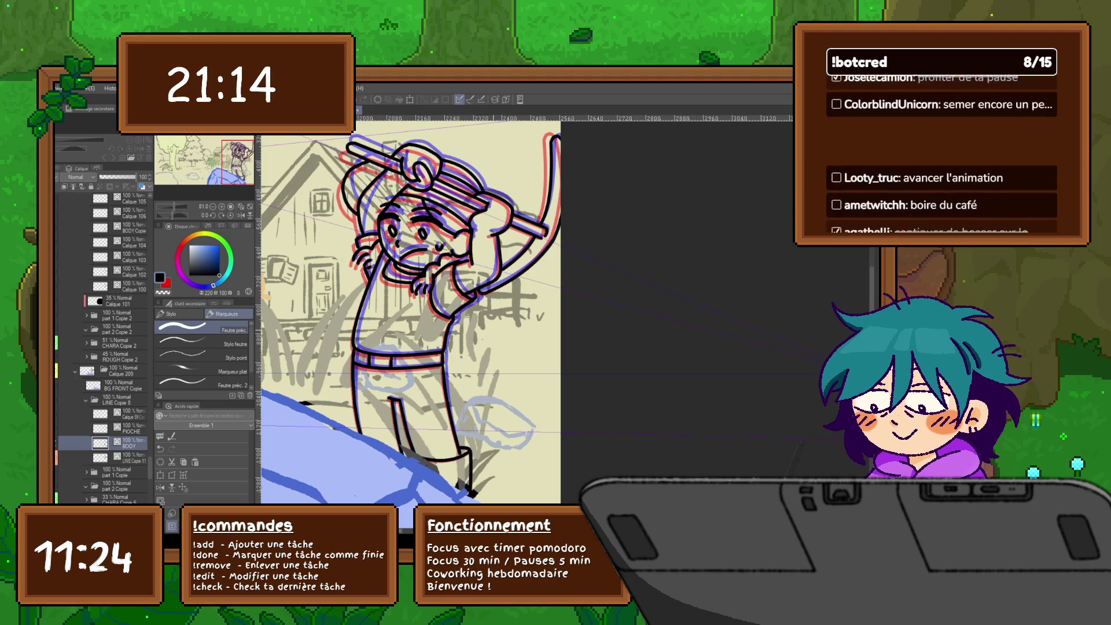
pyautogui.press('Left')
pyautogui.press('Right')
pyautogui.press('Left')
pyautogui.press('Right')
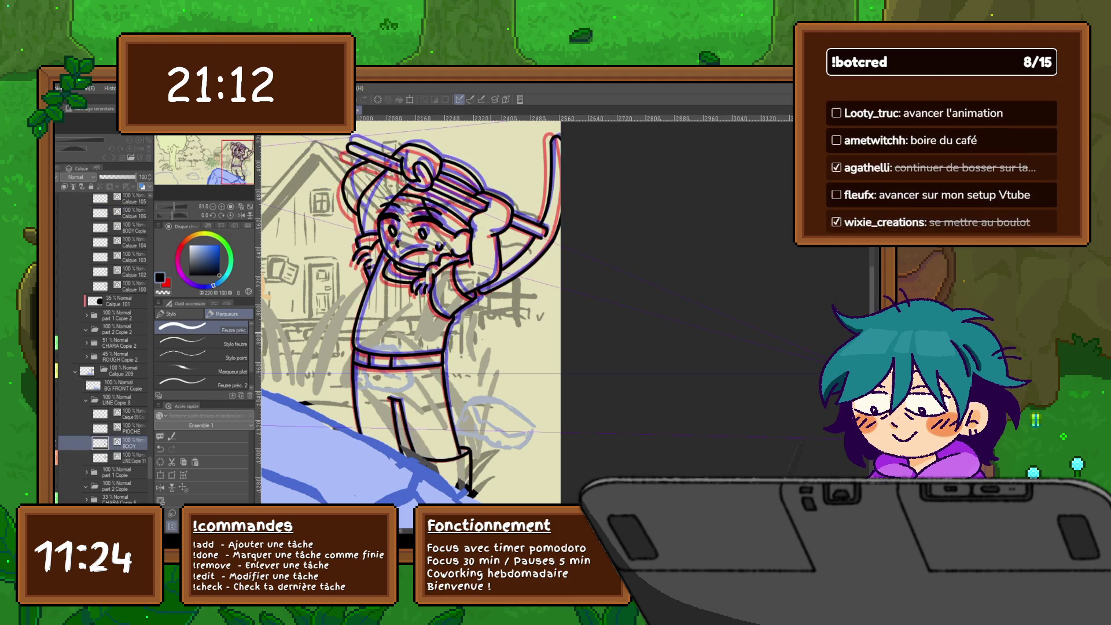
pyautogui.press('Left')
pyautogui.press('Right')
pyautogui.press('Left')
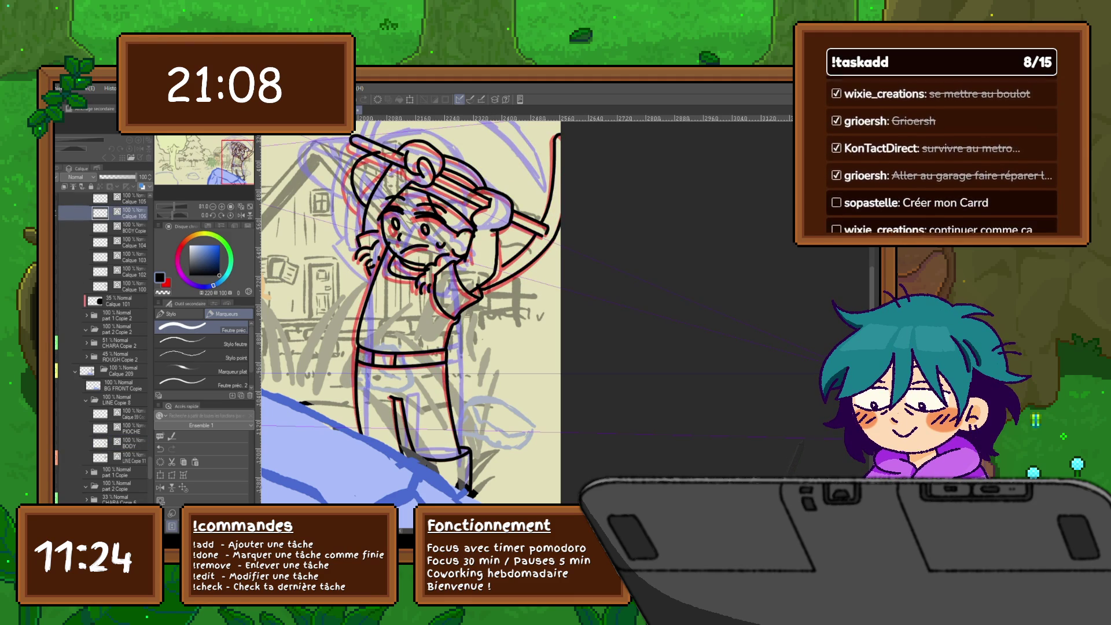
pyautogui.press('Right')
pyautogui.press('Left')
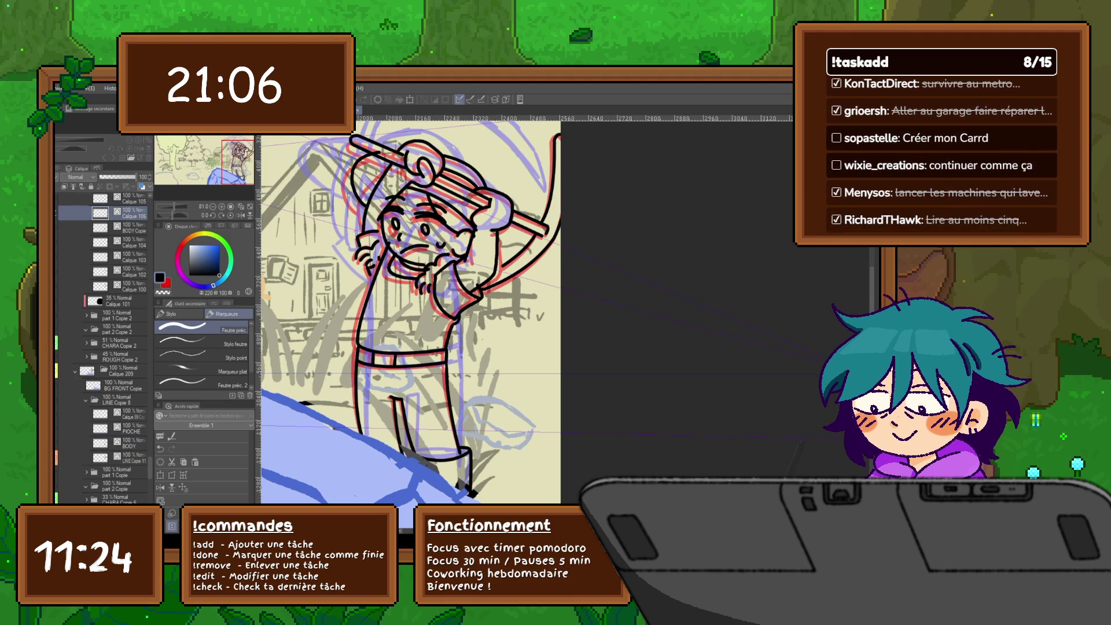
pyautogui.press('Right')
pyautogui.press('Left')
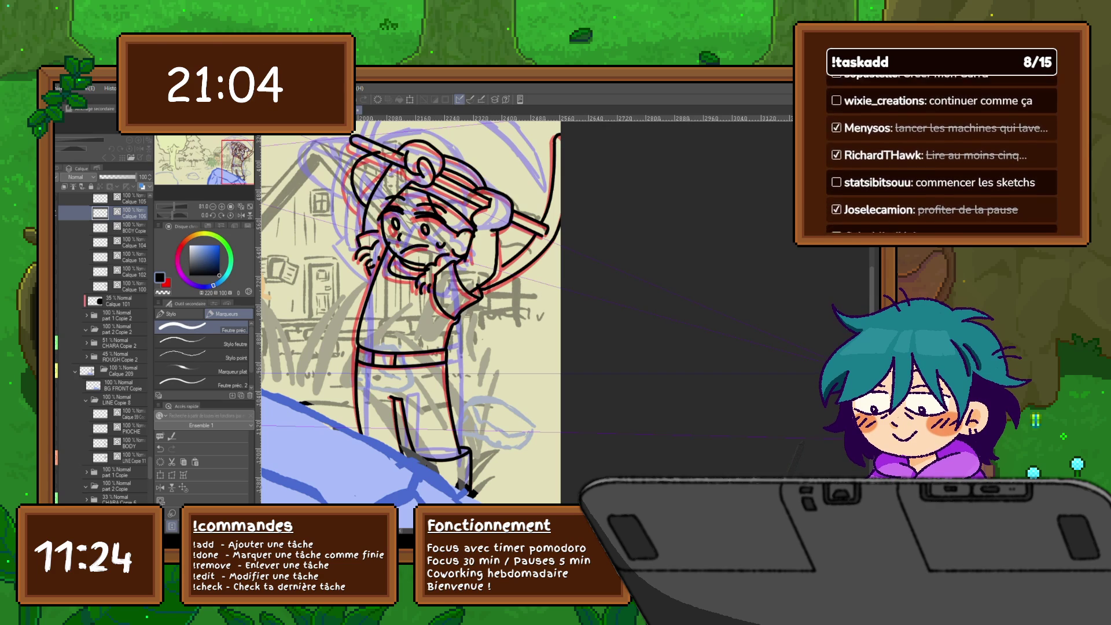
# Compare the Calque 102 frame with the BODY frame, then move to Calque 100.
pyautogui.click(119, 272)
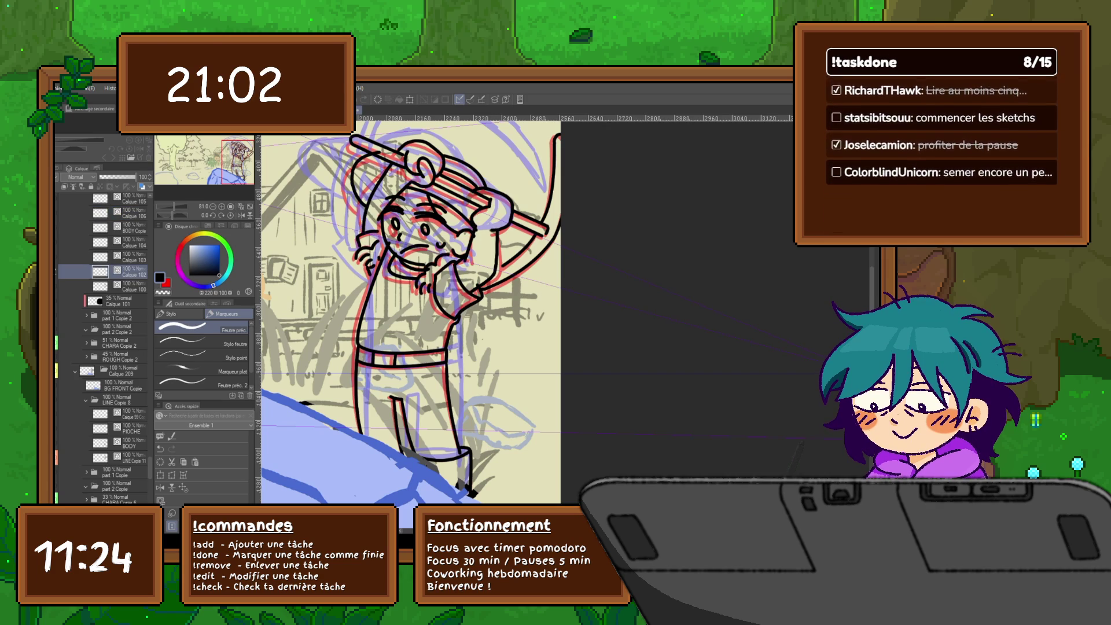
pyautogui.press('Right')
pyautogui.press('Left')
pyautogui.press('Right')
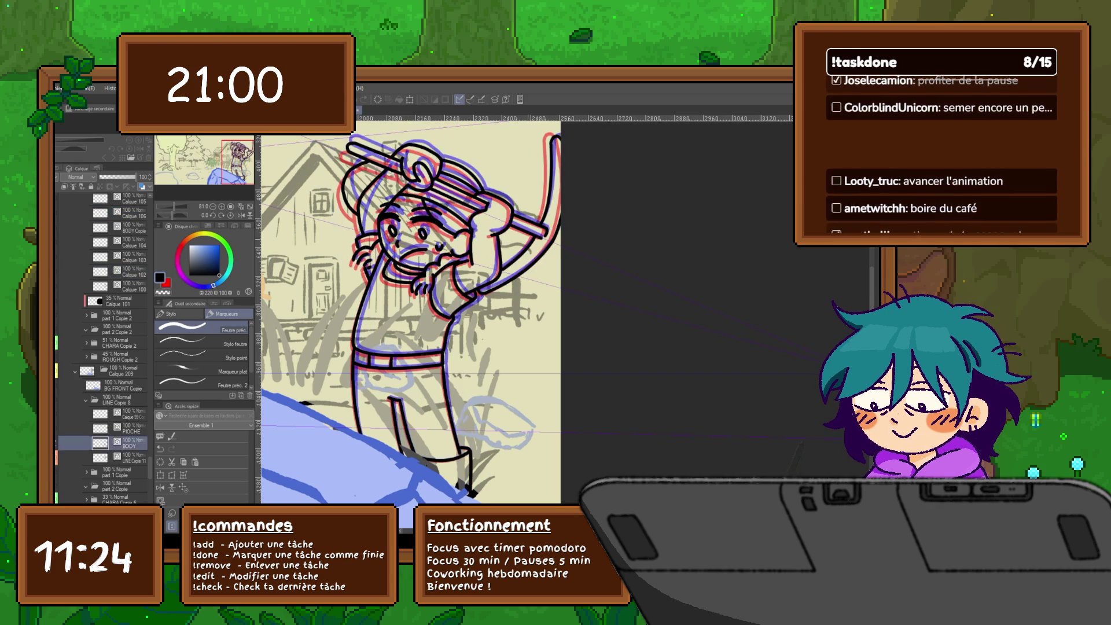
pyautogui.press('Left')
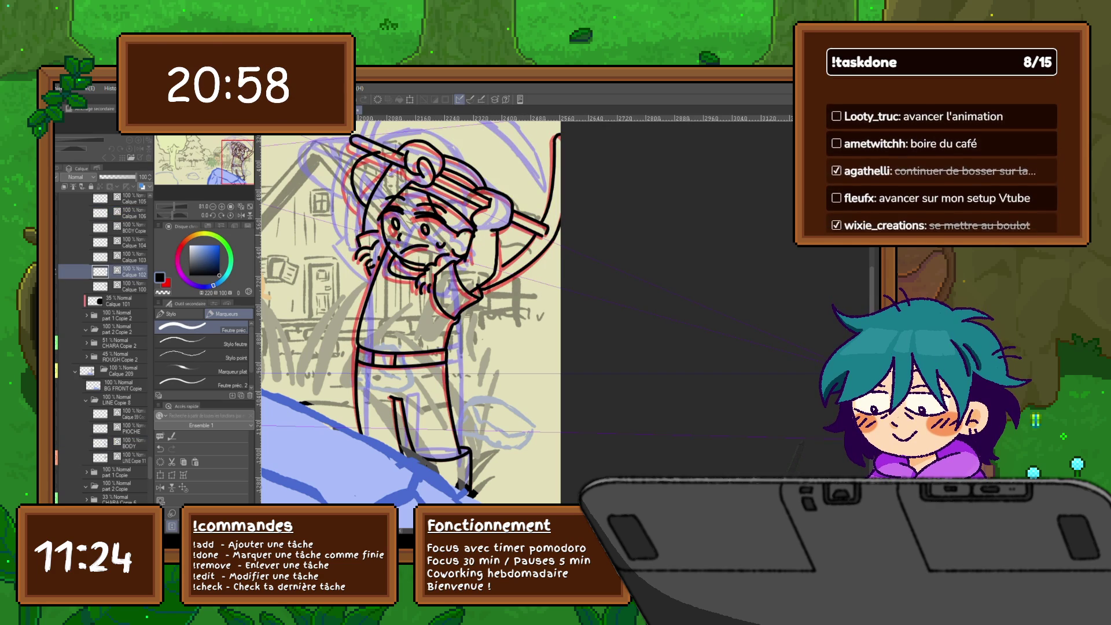
pyautogui.press('Left')
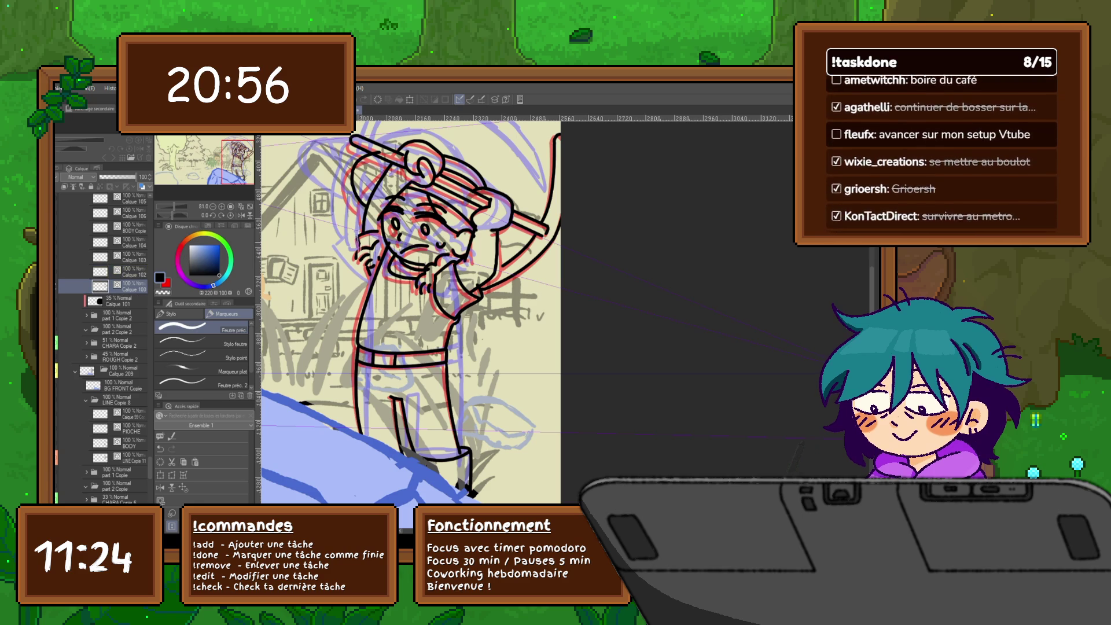
# Undo the stray strokes beside the ear and toggle between BODY and Calque 100 to compare.
pyautogui.hotkey('ctrl', 'z')
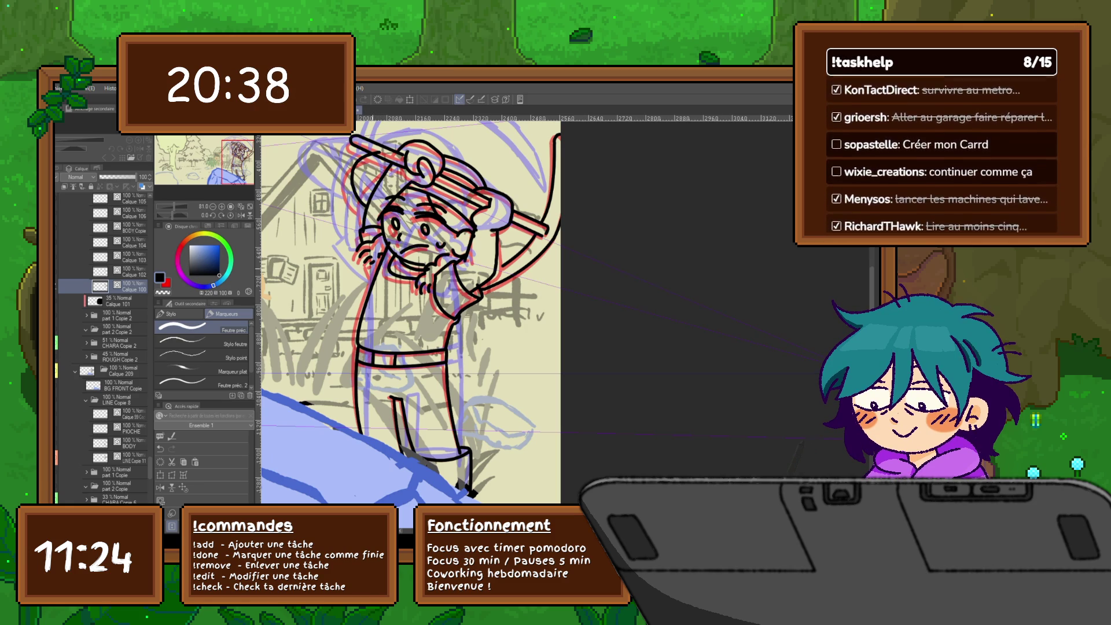
pyautogui.click(128, 442)
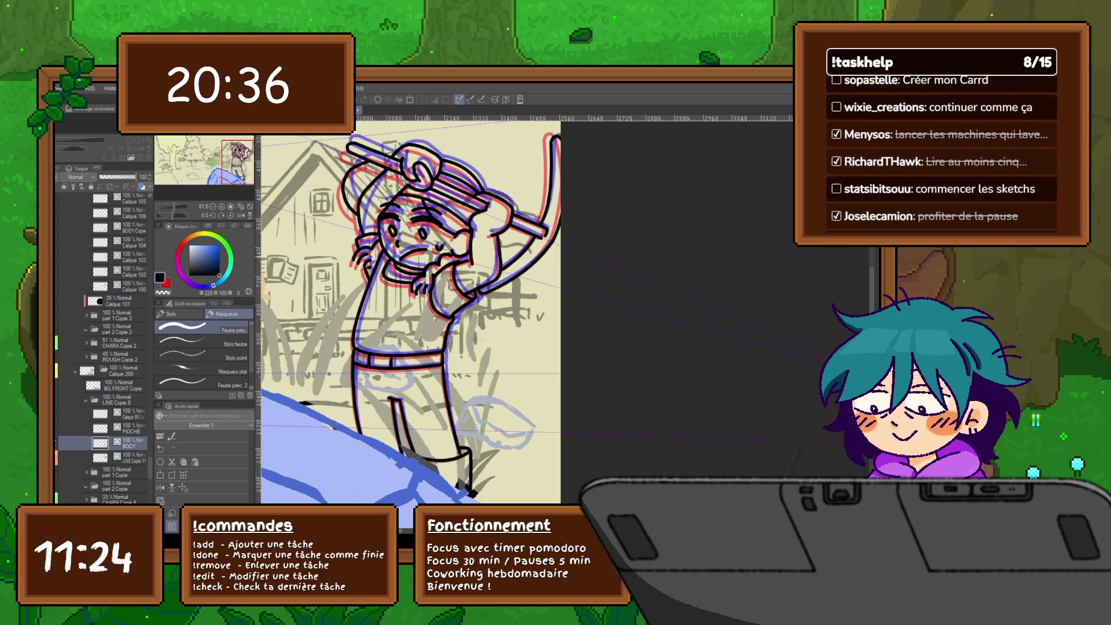
pyautogui.click(128, 286)
pyautogui.click(128, 442)
pyautogui.click(129, 286)
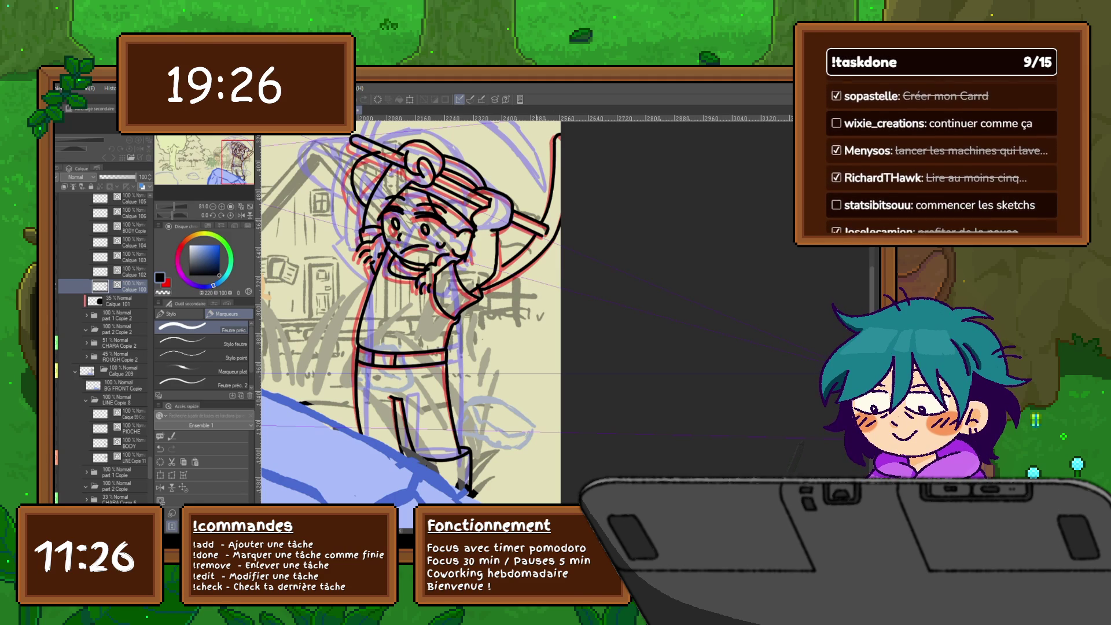
# Compare Calque 100 against the BODY frame, then select the 'part 2 Copie 3' rough folder.
pyautogui.click(129, 443)
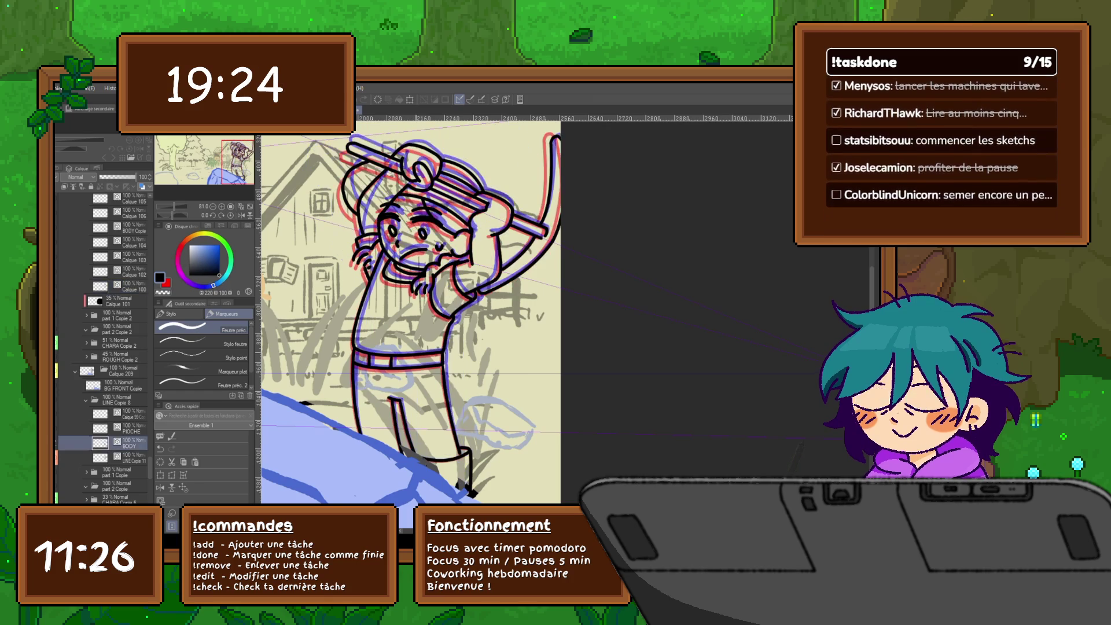
pyautogui.click(128, 286)
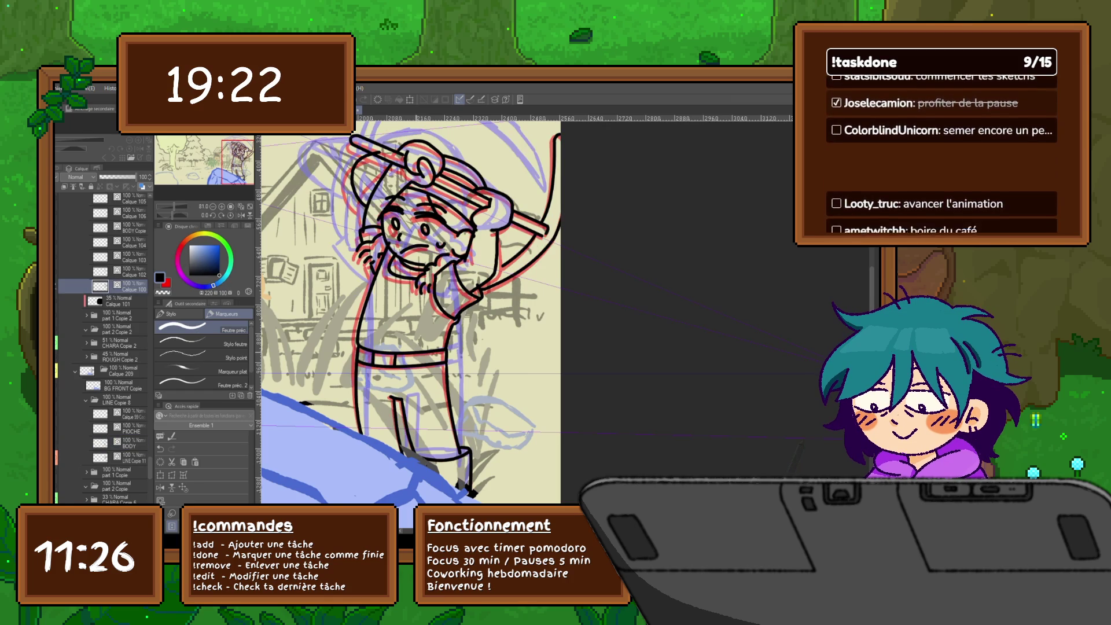
pyautogui.click(125, 199)
# Hide the red rough to view the lineart, then show the rough again.
pyautogui.hscroll(-2, 411, 313)
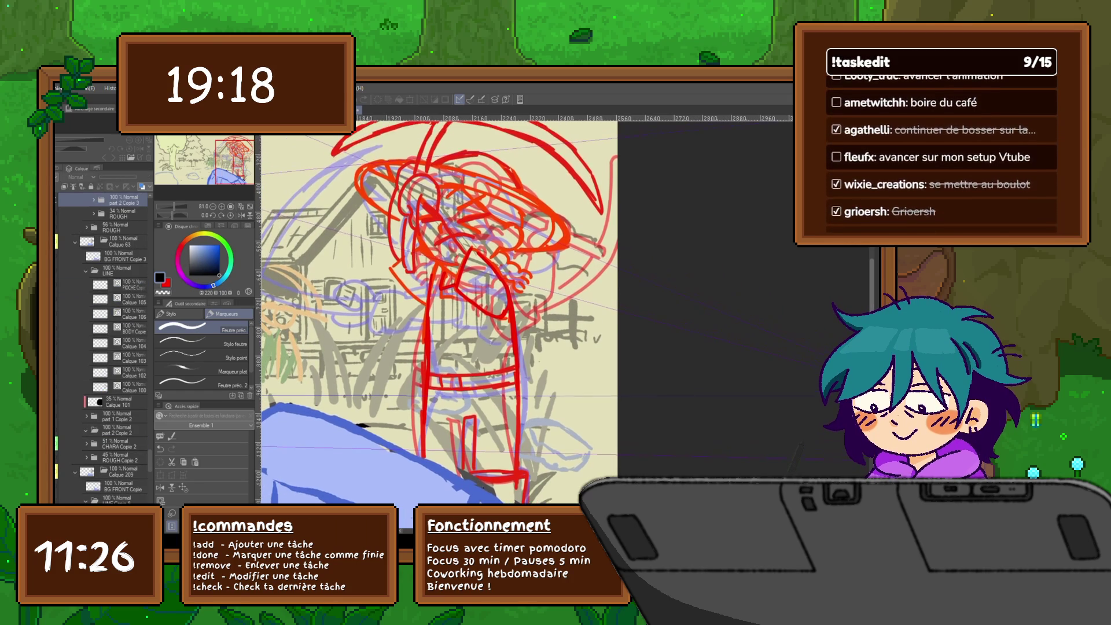
pyautogui.click(64, 200)
pyautogui.click(119, 270)
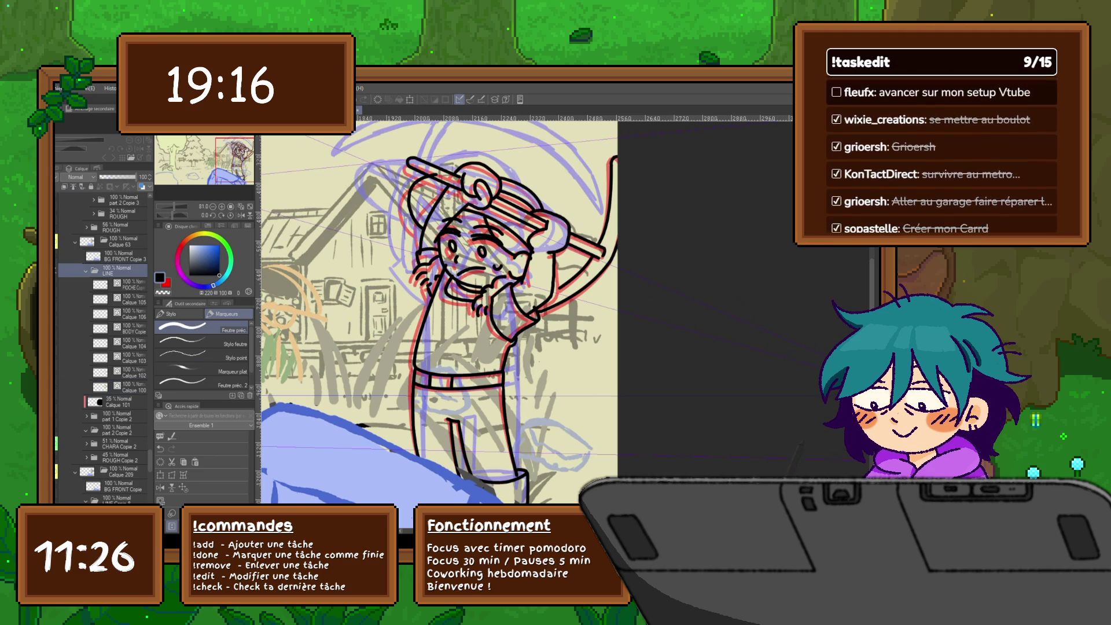
pyautogui.click(119, 200)
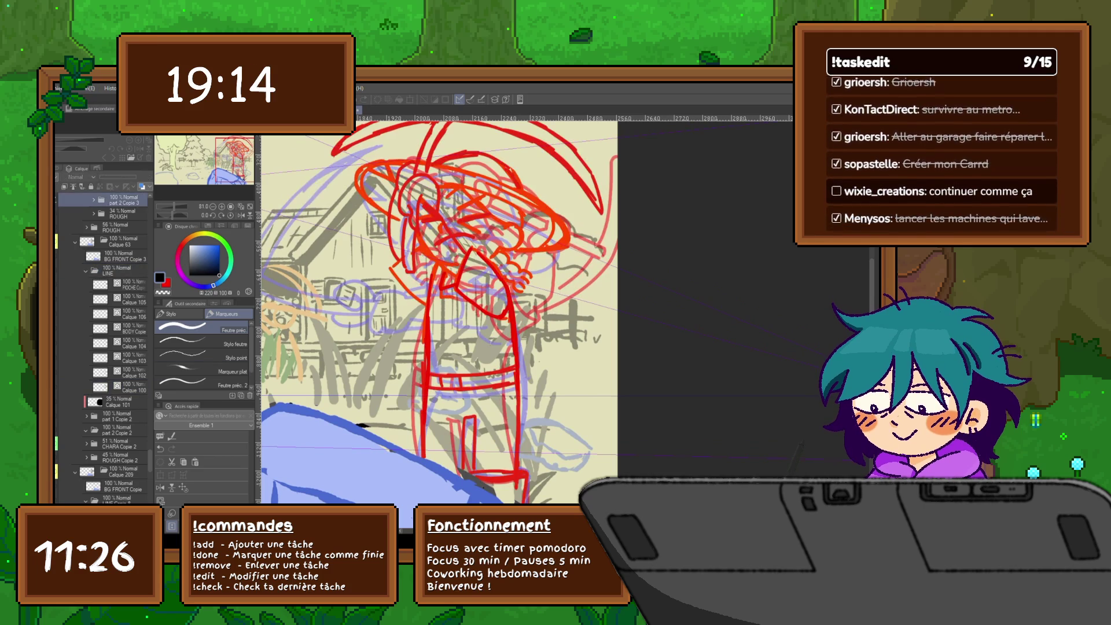
pyautogui.scroll(3, 101, 347)
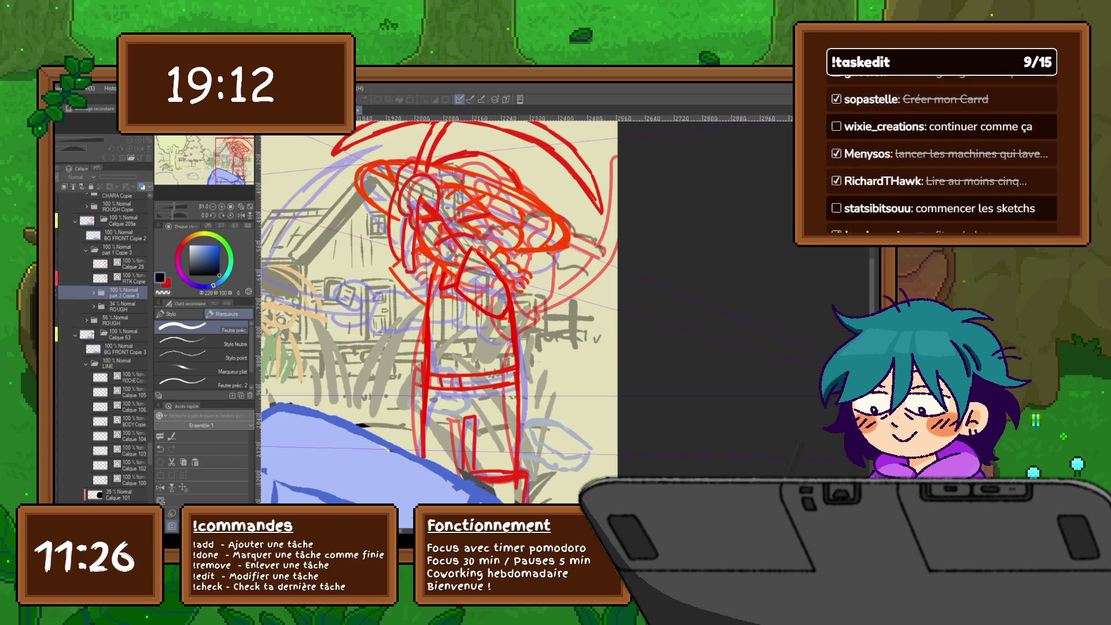
# Select the BG FRONT Copie 2 and 'part 1 Copie 3' folders and restore the LINE Copie 24 folder.
pyautogui.click(124, 235)
pyautogui.click(119, 249)
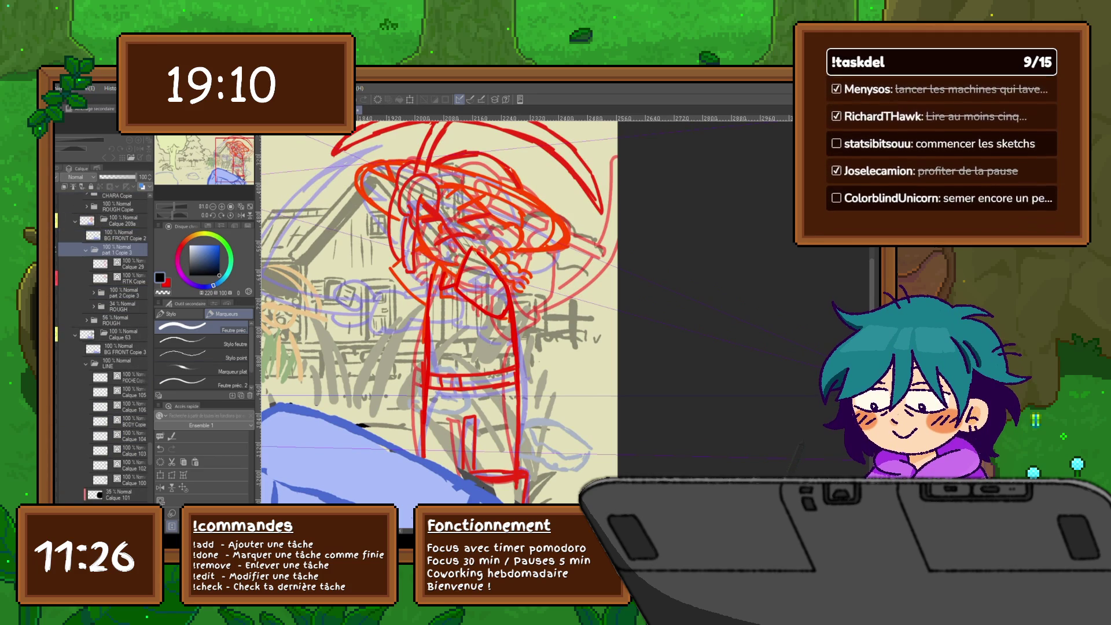
pyautogui.hotkey('ctrl', 'z')
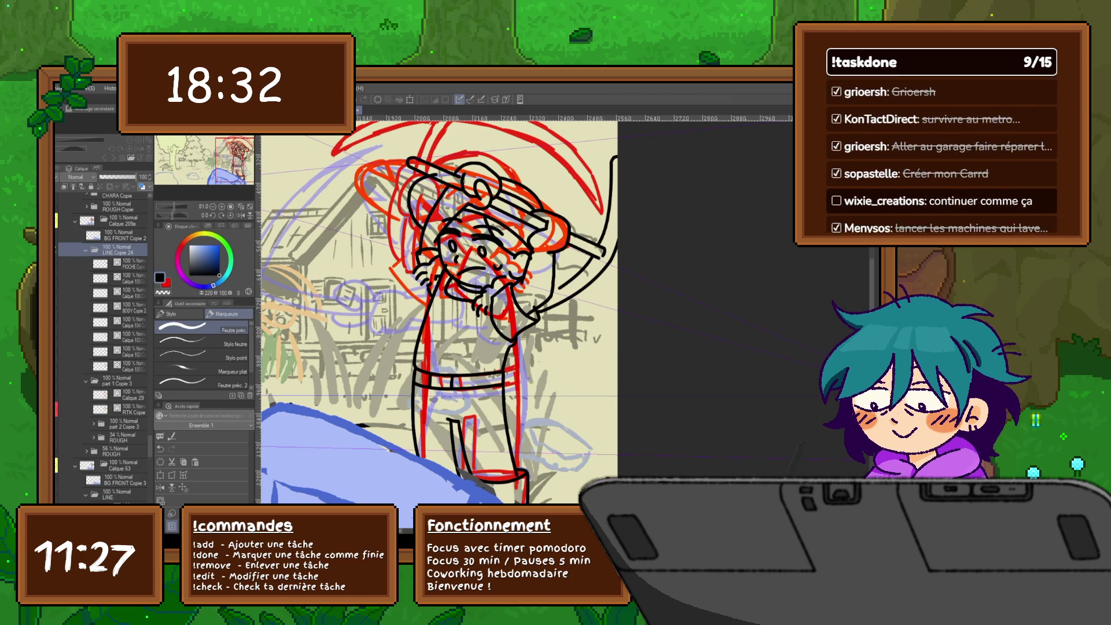
pyautogui.hotkey('ctrl', 'Tab')
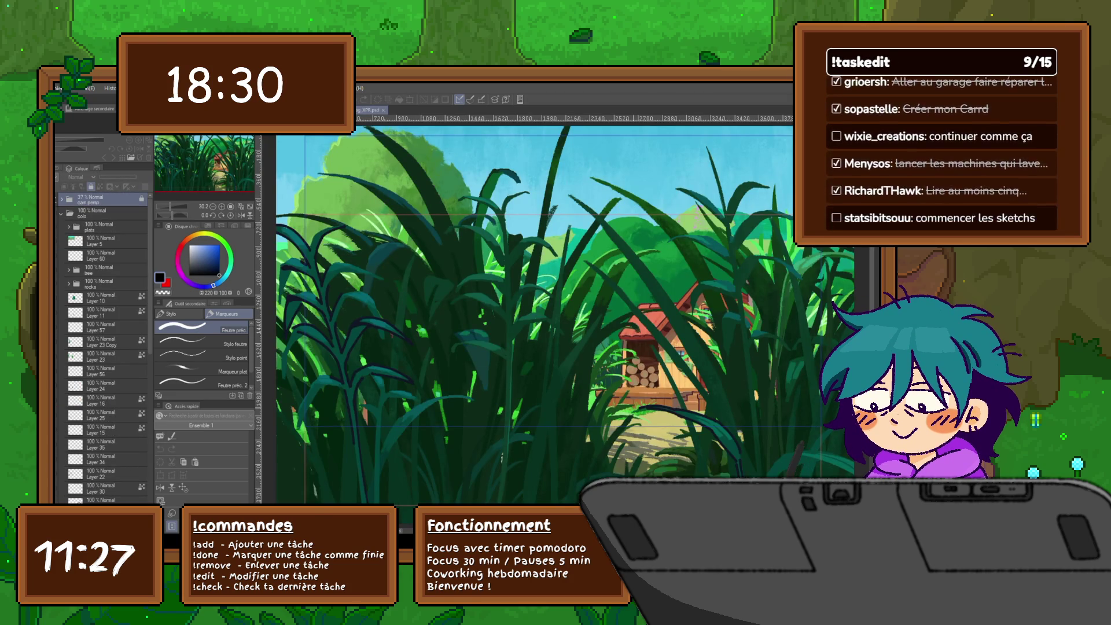
# Zoom out on the grass and house painting and toggle the colo folder and foreground rocks.
pyautogui.scroll(-2, 578, 347)
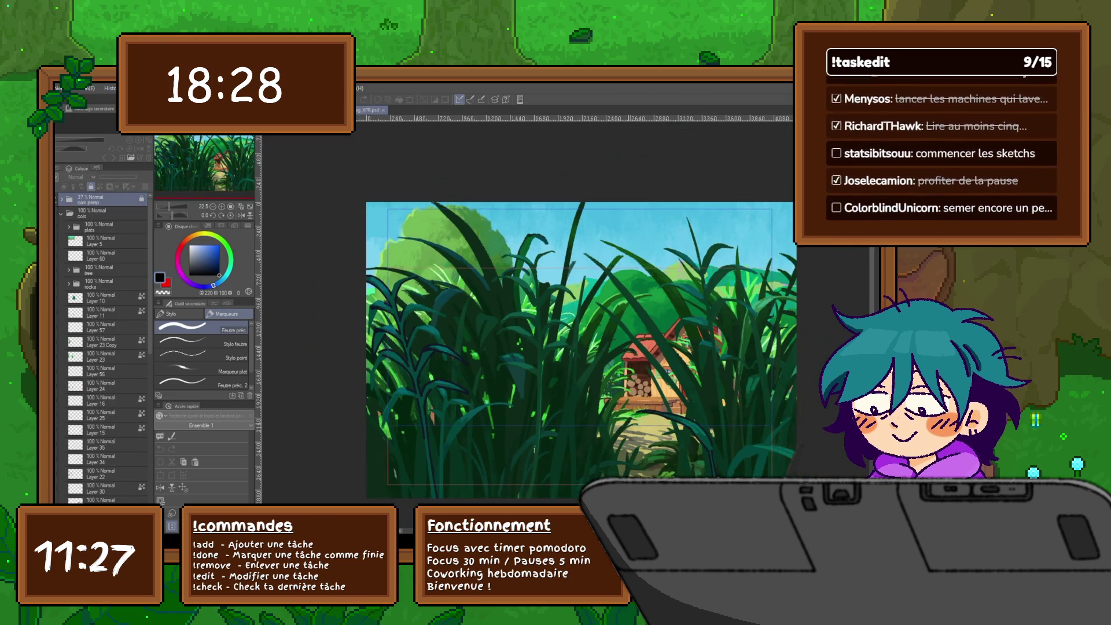
pyautogui.hscroll(3, 533, 348)
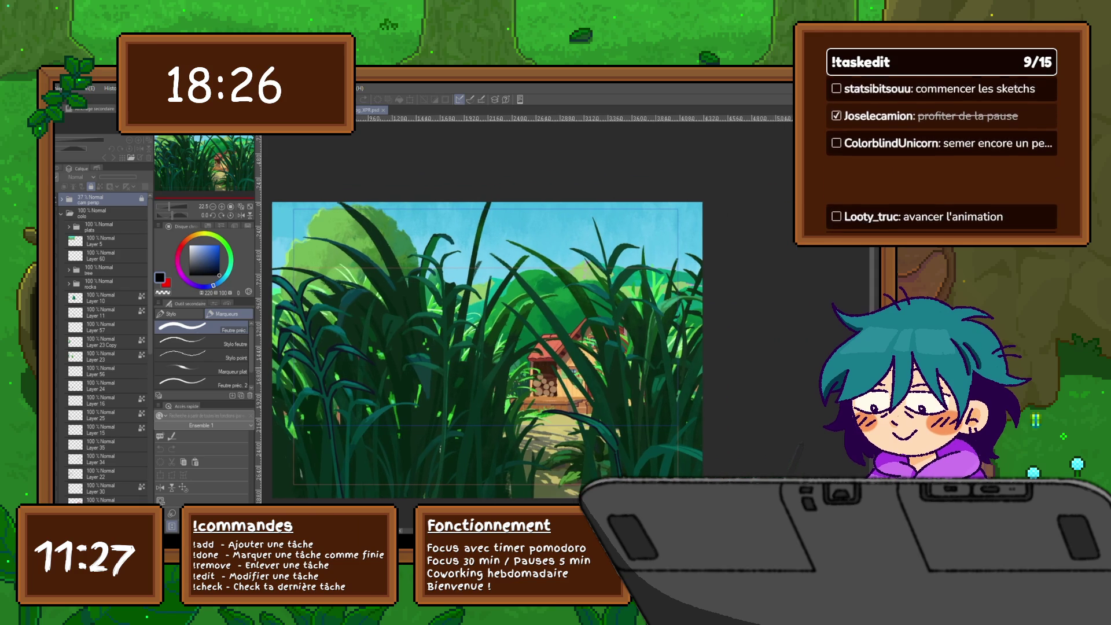
pyautogui.scroll(-2, 488, 335)
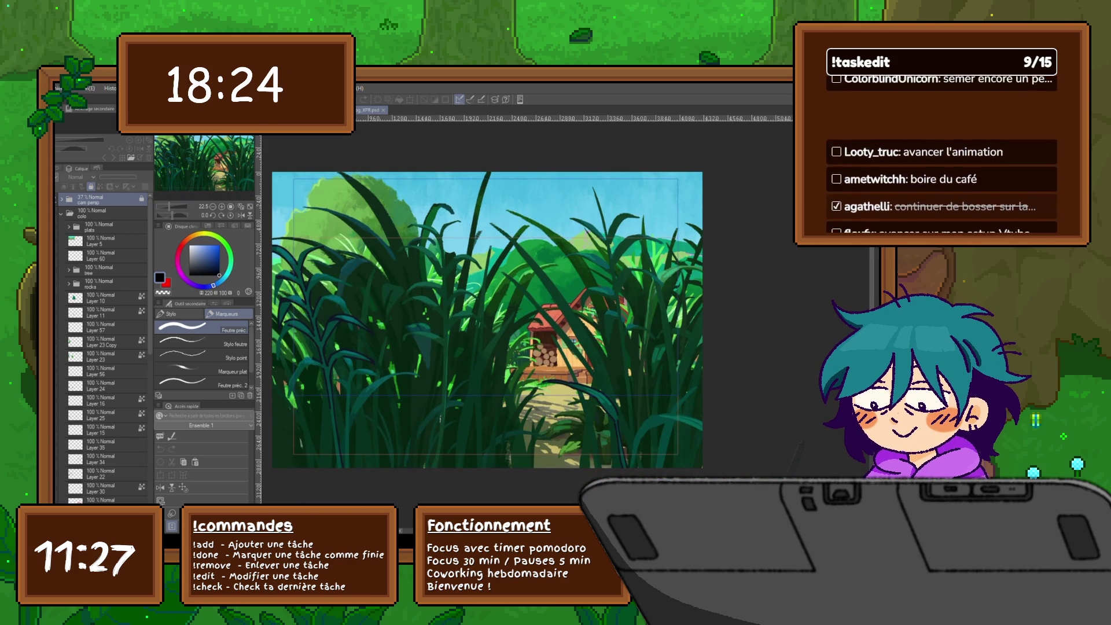
pyautogui.click(61, 213)
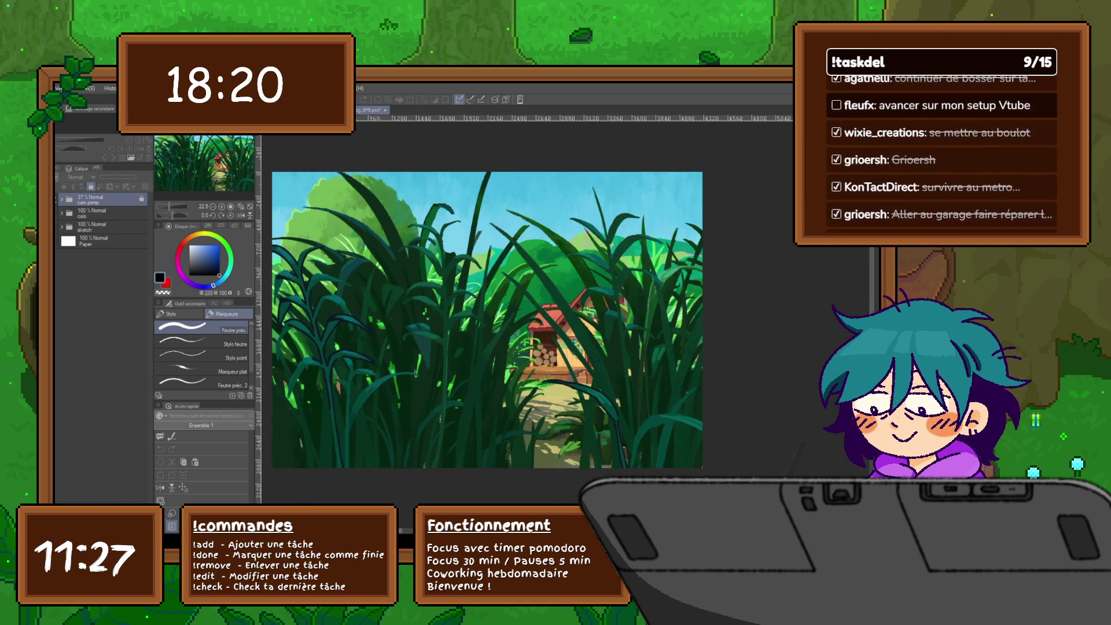
pyautogui.click(60, 213)
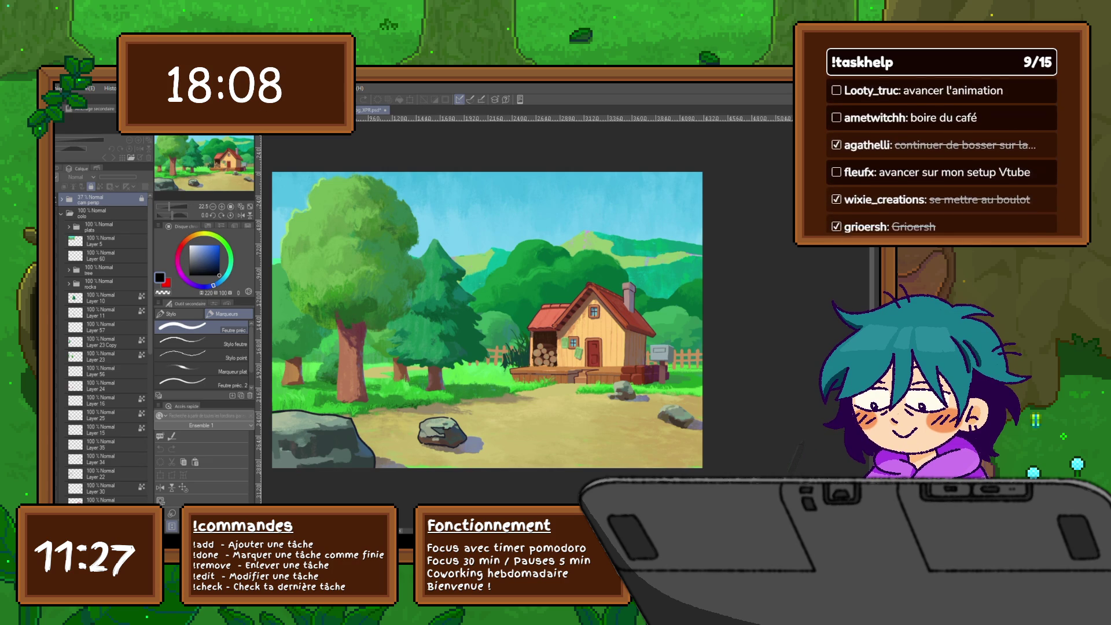
pyautogui.click(59, 284)
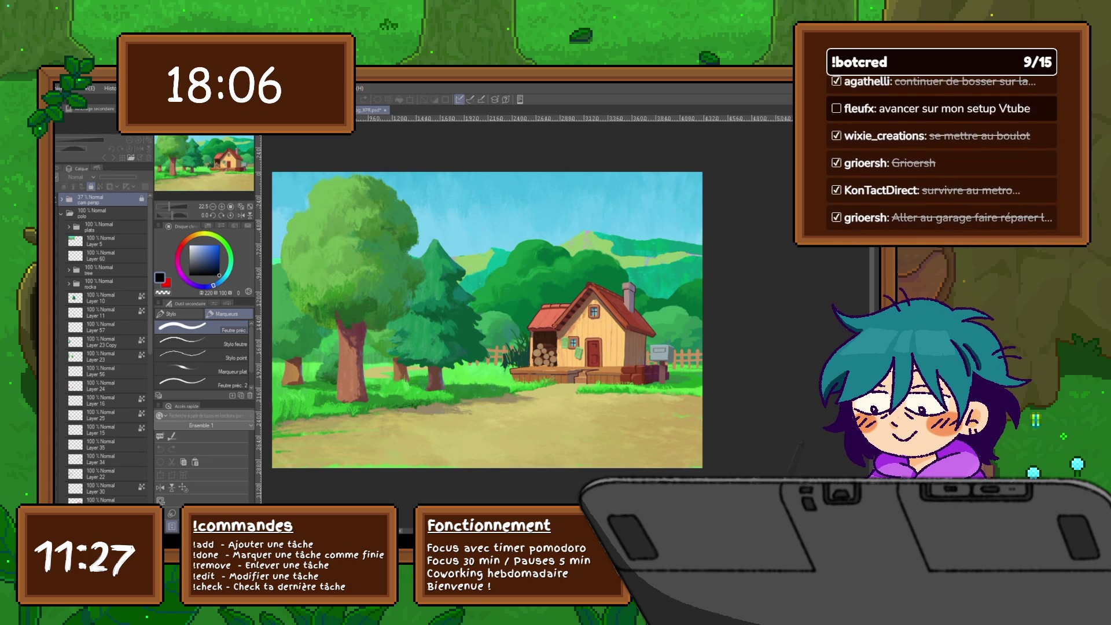
pyautogui.click(59, 284)
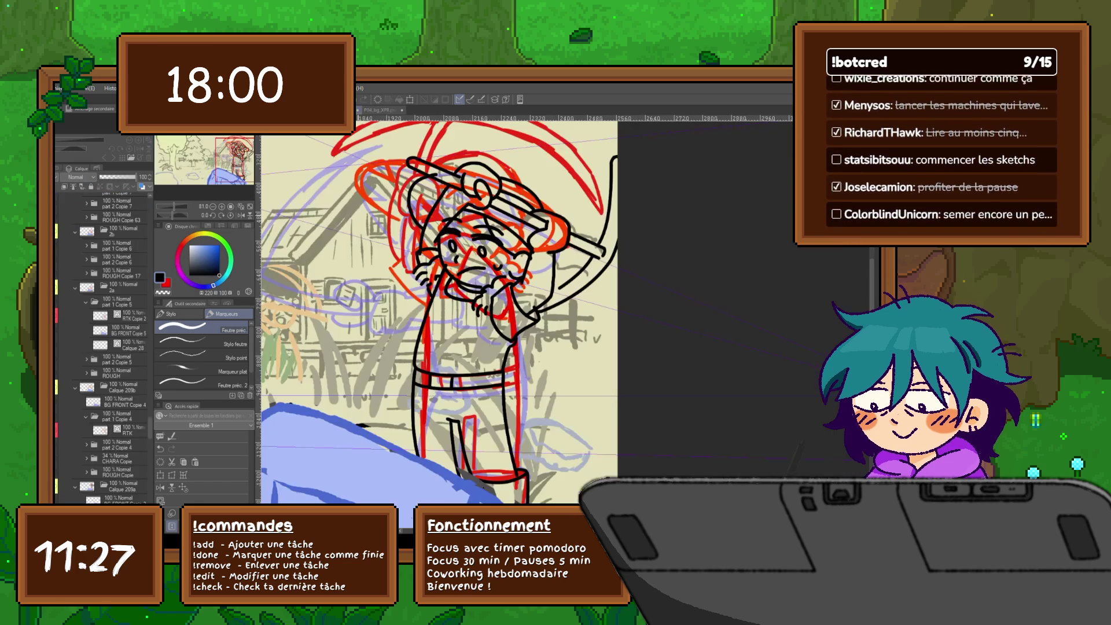
# Zoom out to see more of the red rough before inking the frame.
pyautogui.hotkey('ctrl', '-')
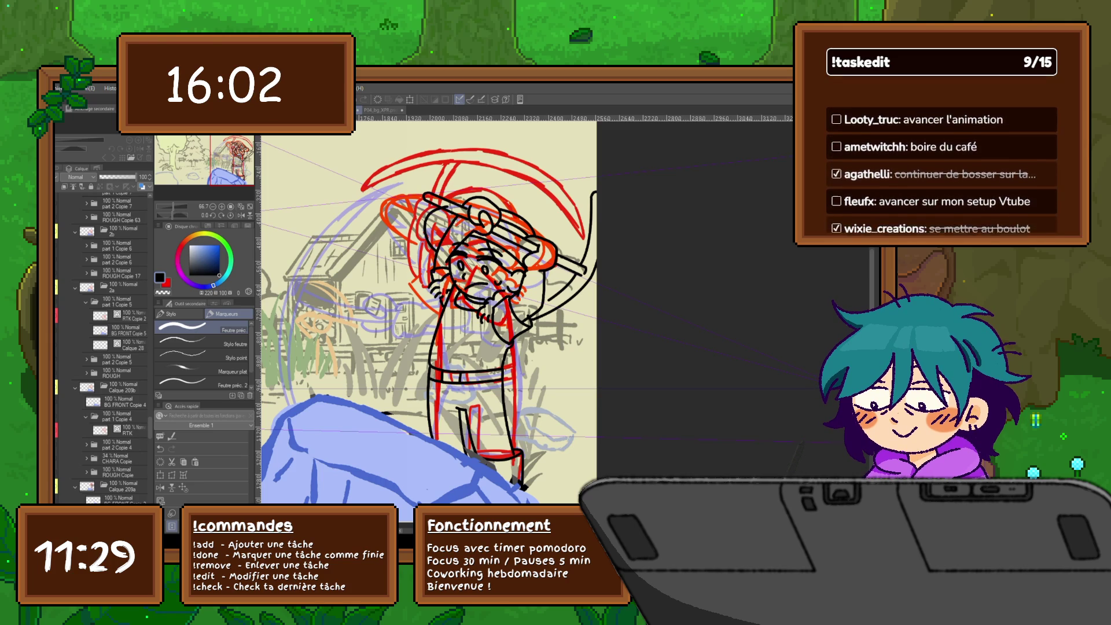
# Delete both spare Calque 105 layers from the LINE Copie 24 folder.
pyautogui.scroll(-5, 102, 348)
pyautogui.click(118, 270)
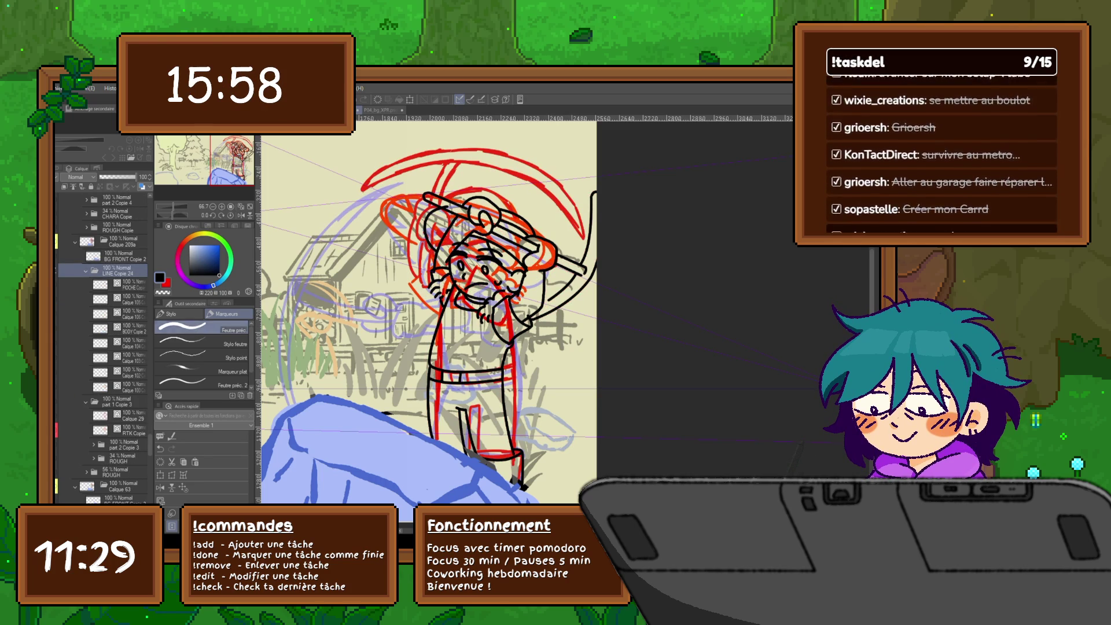
pyautogui.click(127, 284)
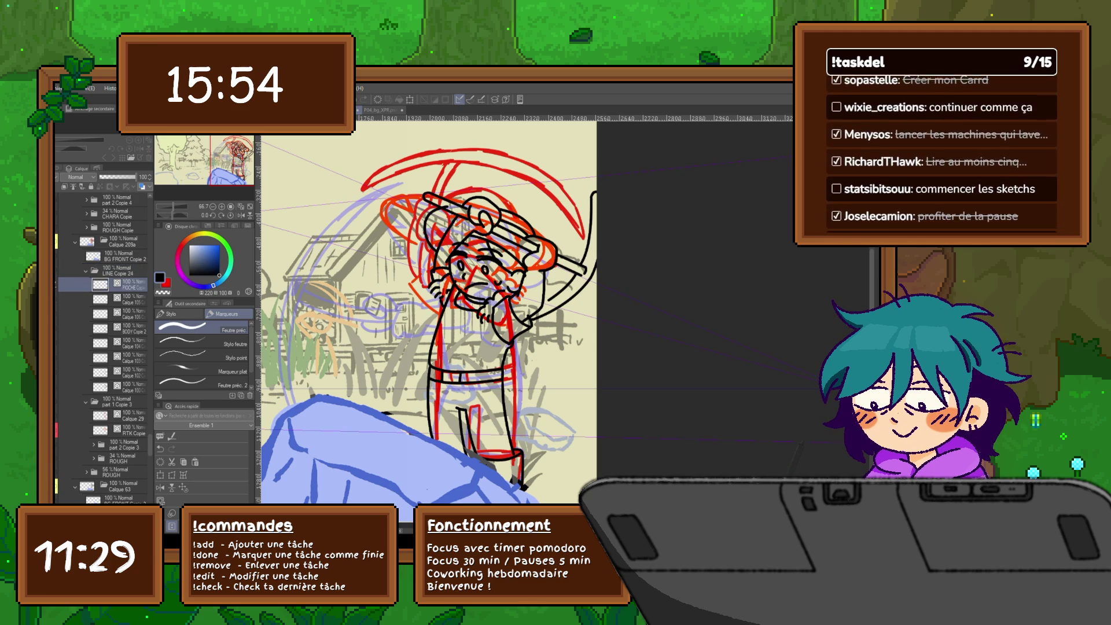
pyautogui.click(128, 299)
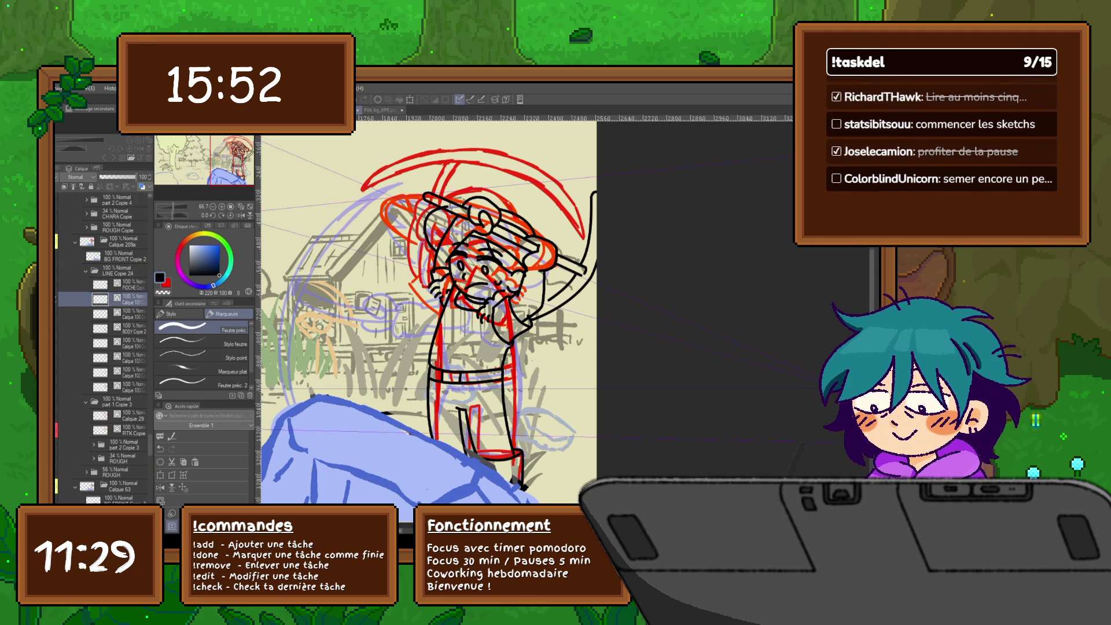
pyautogui.hotkey('ctrl', 'e')
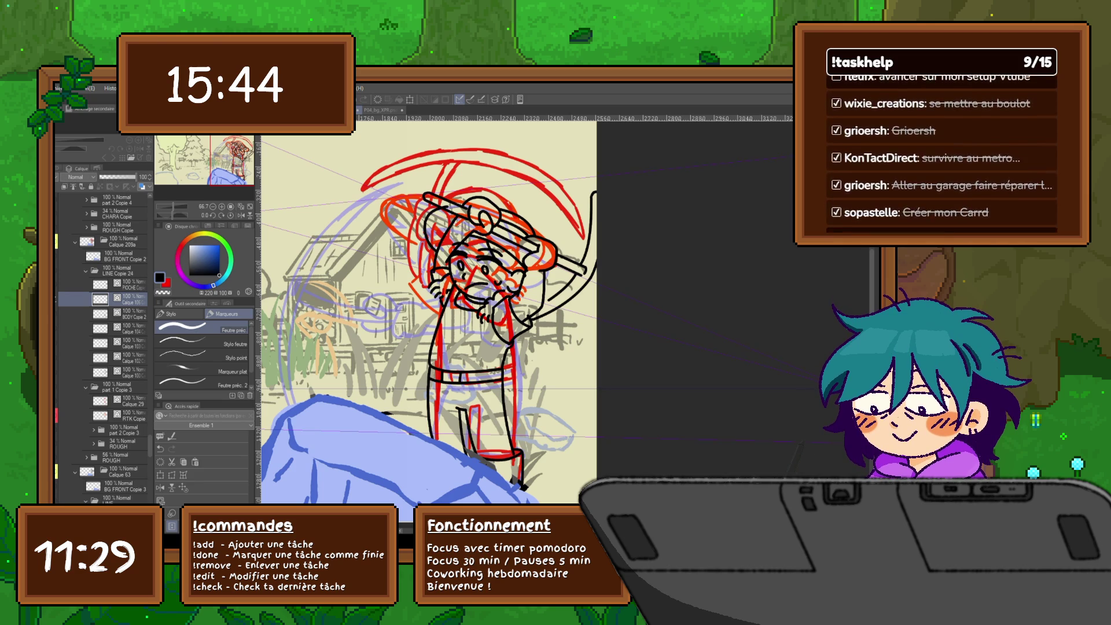
pyautogui.hotkey('ctrl', 'e')
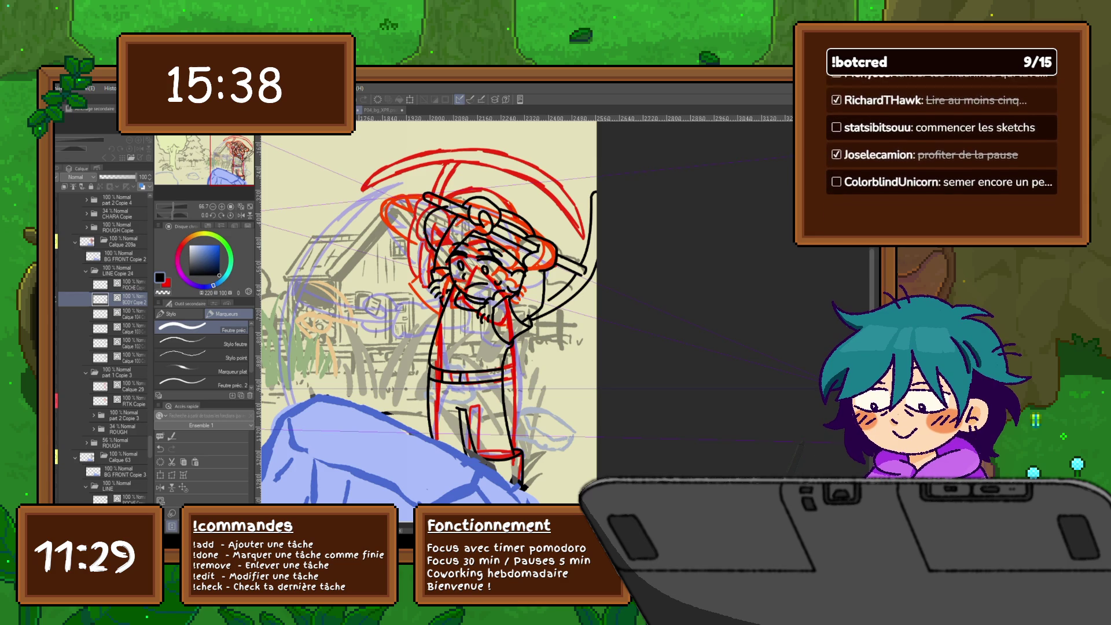
# Rename the face layer to head, Calque 100 to arms, and the 'part 1 Copie 3' folder to rough.
pyautogui.hotkey('ctrl', 'z')
pyautogui.hotkey('ctrl', 'y')
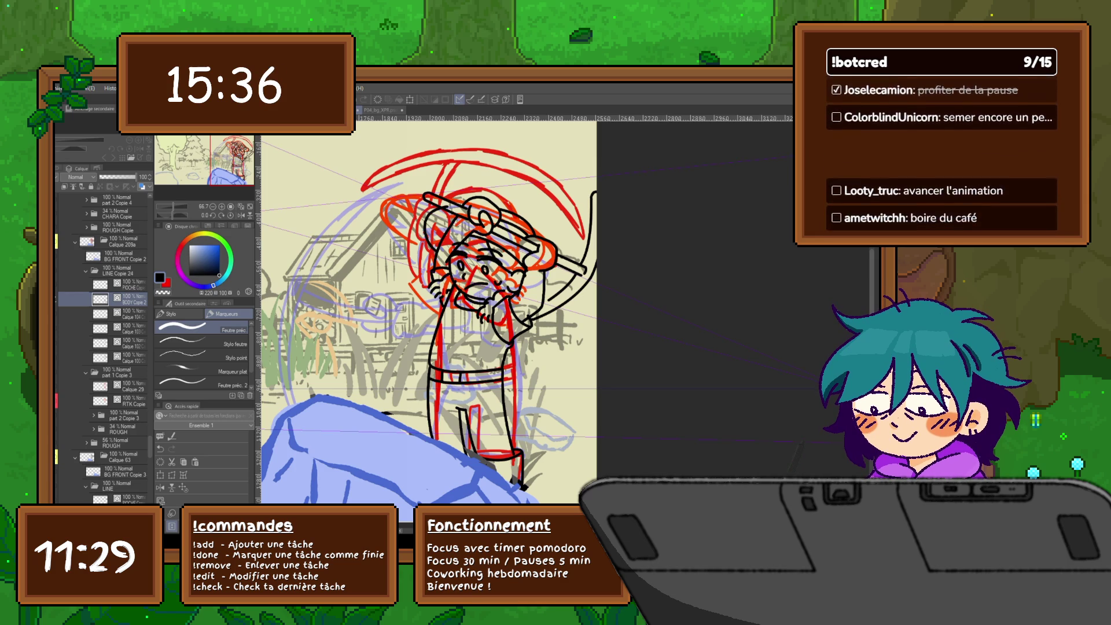
pyautogui.click(122, 343)
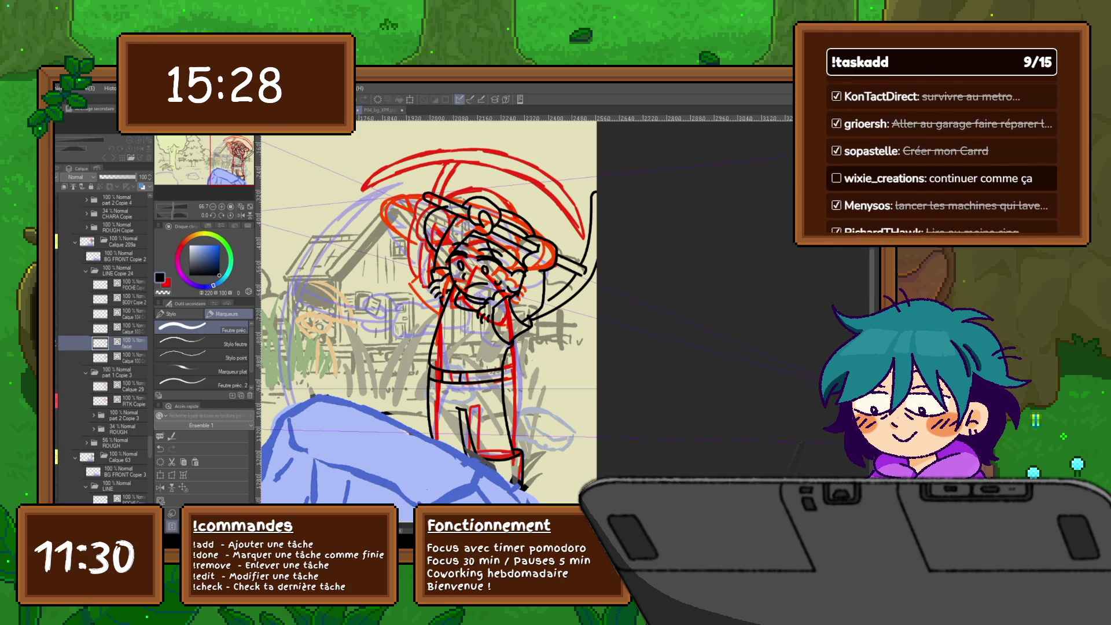
pyautogui.press('Return')
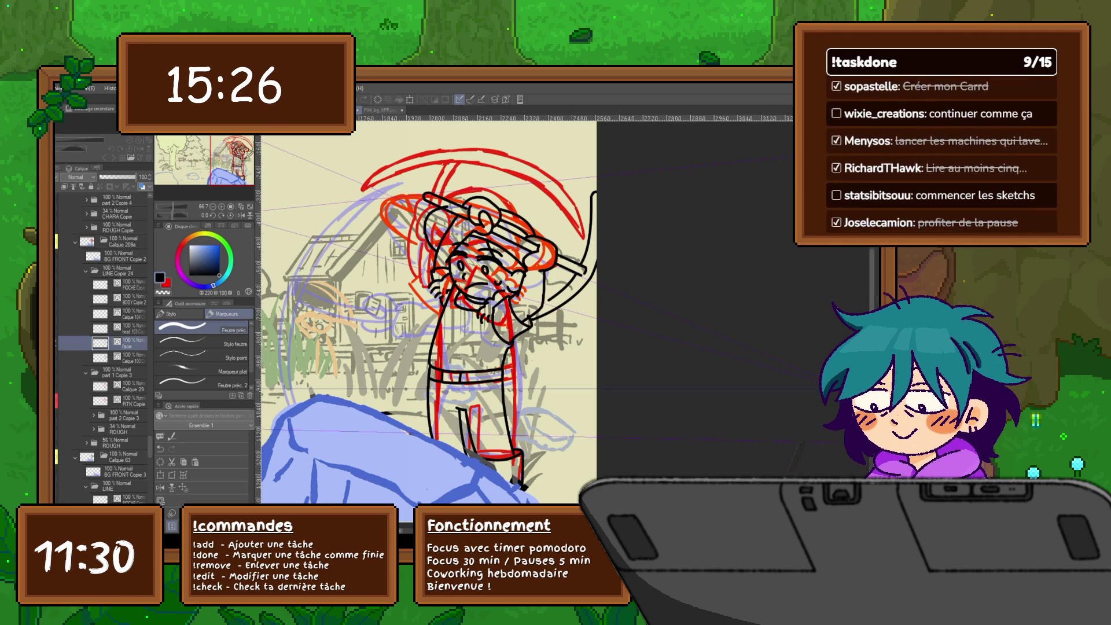
pyautogui.click(124, 357)
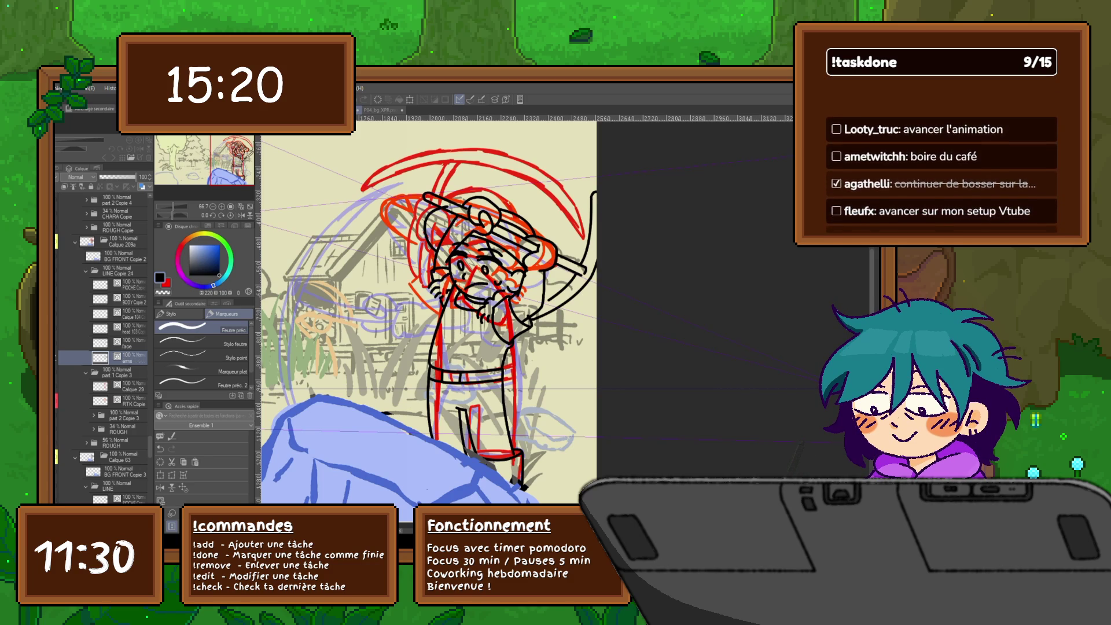
pyautogui.press('Return')
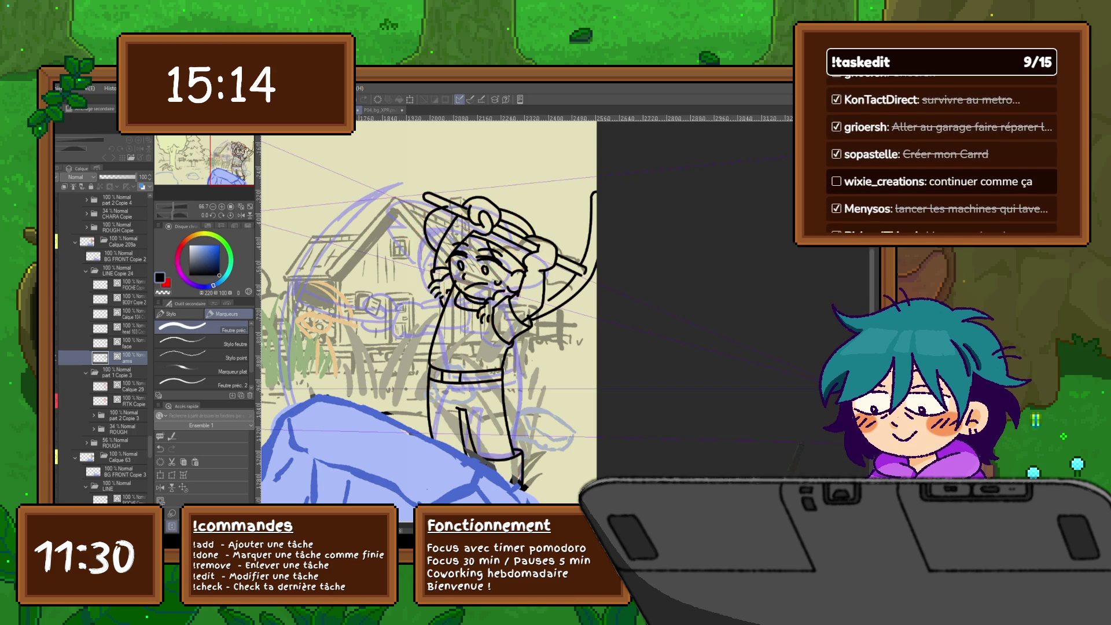
pyautogui.click(116, 372)
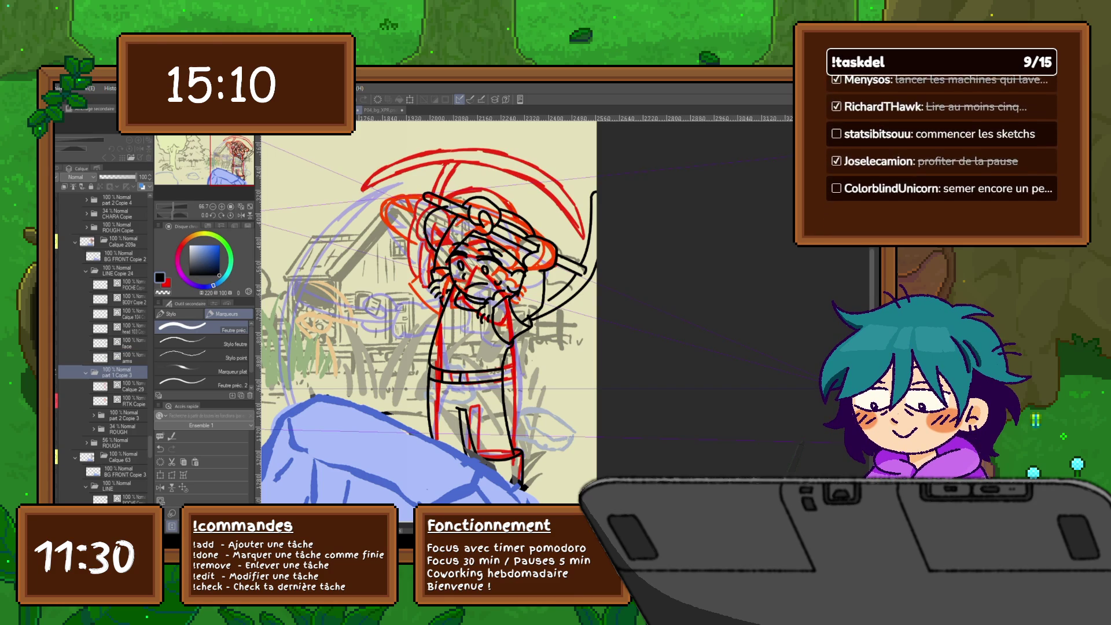
pyautogui.doubleClick(115, 375)
pyautogui.write('rough')
pyautogui.press('Return')
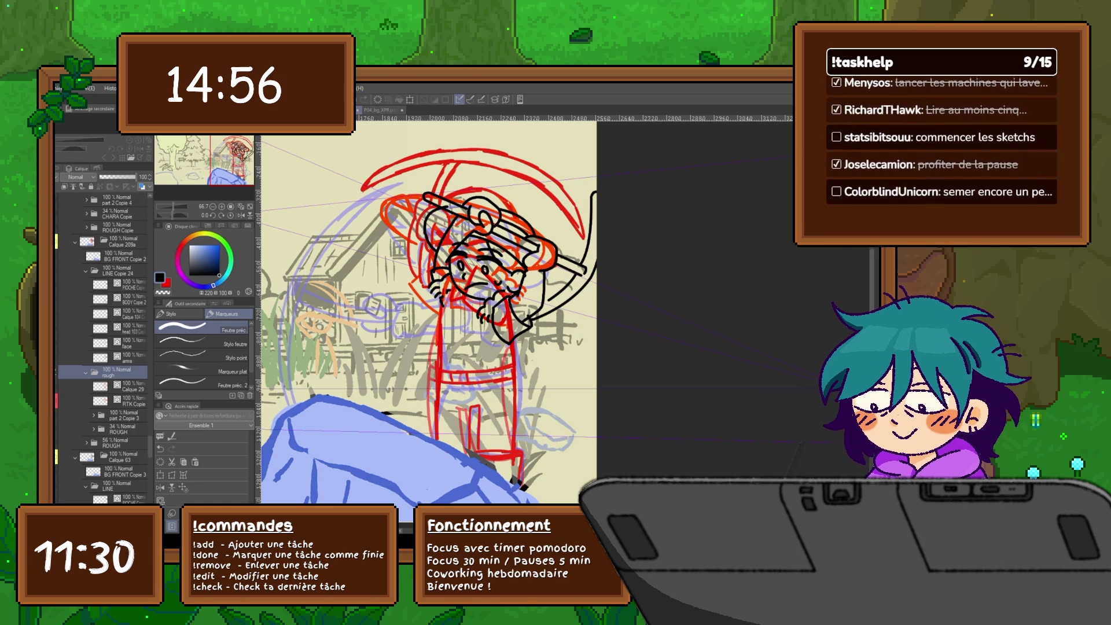
# Transform BODY Copie 2, shifting the torso and legs right and tilting them clockwise.
pyautogui.click(128, 299)
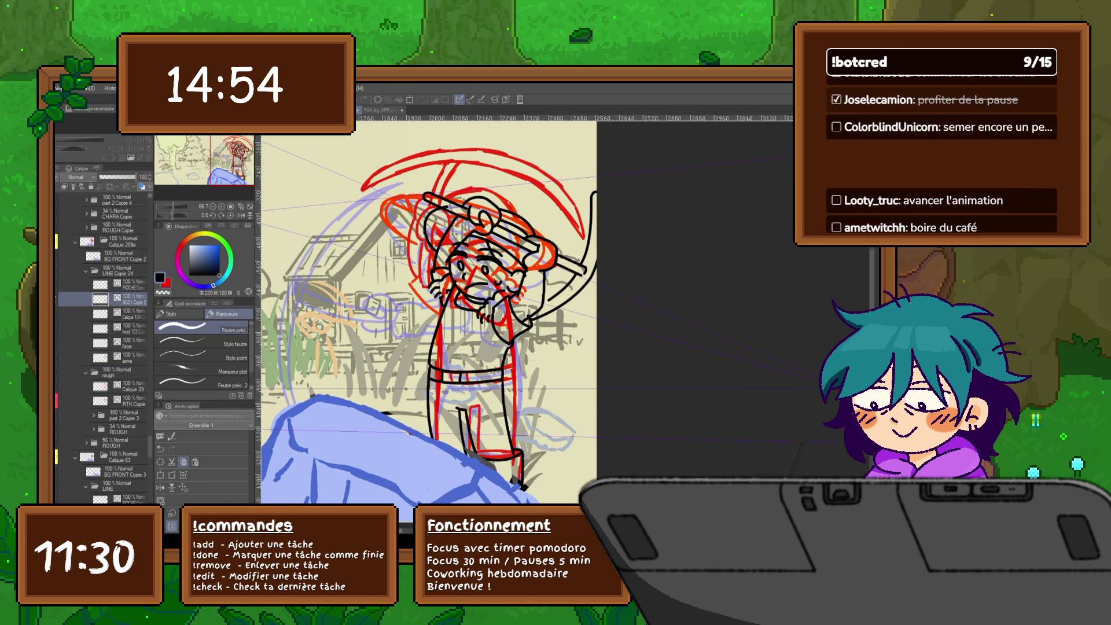
pyautogui.hotkey('ctrl', 't')
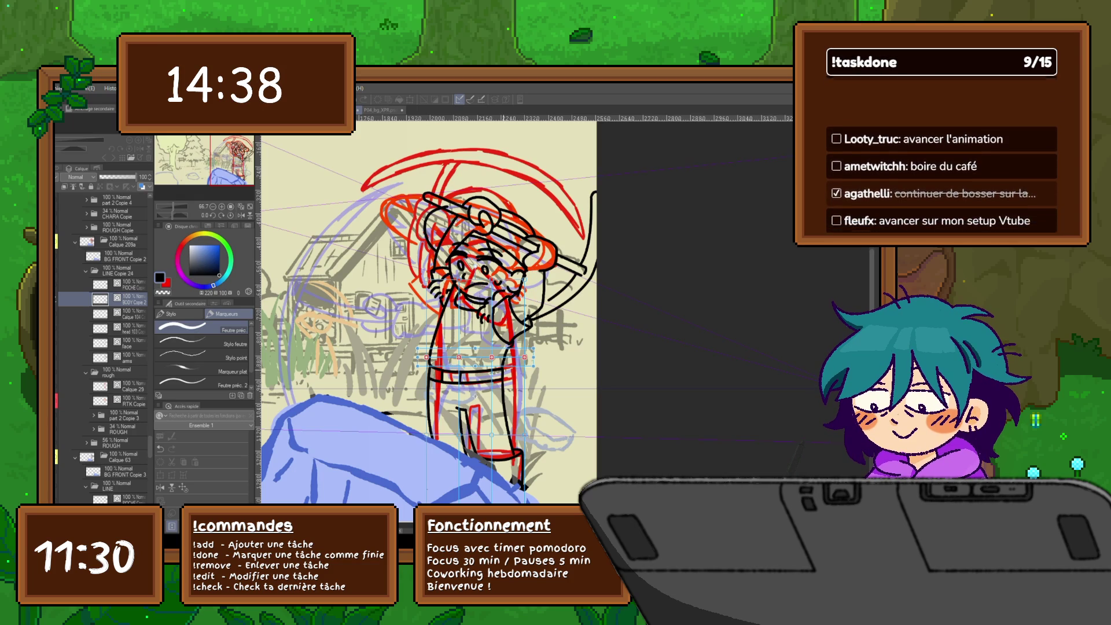
pyautogui.moveTo(471, 394); pyautogui.dragTo(478, 396)
pyautogui.moveTo(535, 357); pyautogui.dragTo(537, 352)
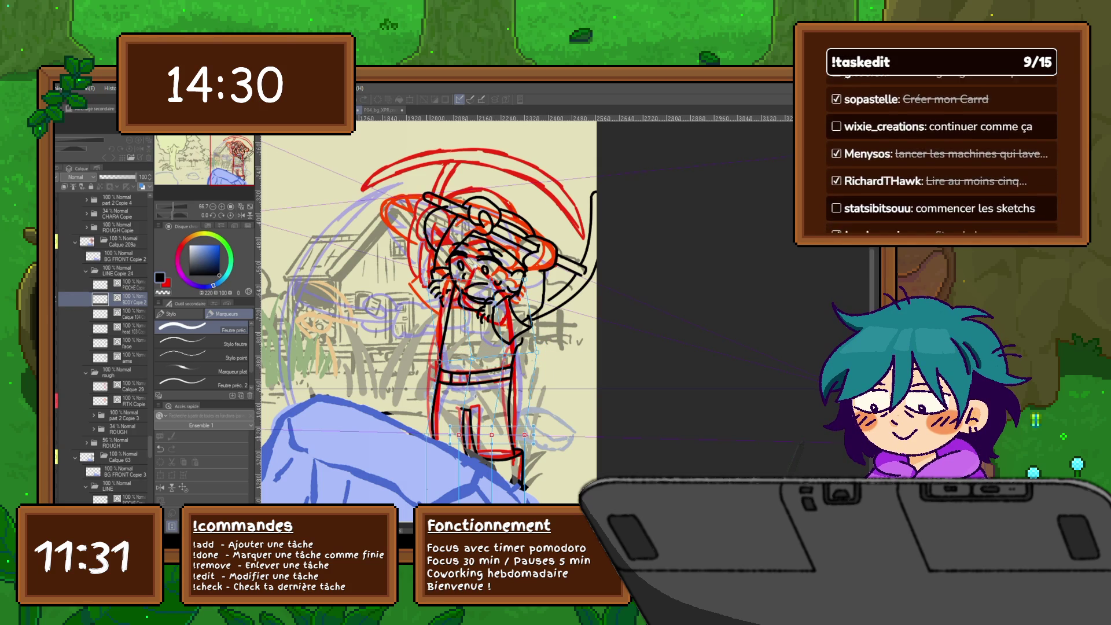
pyautogui.press('Right')
pyautogui.press('Right')
pyautogui.press('Right')
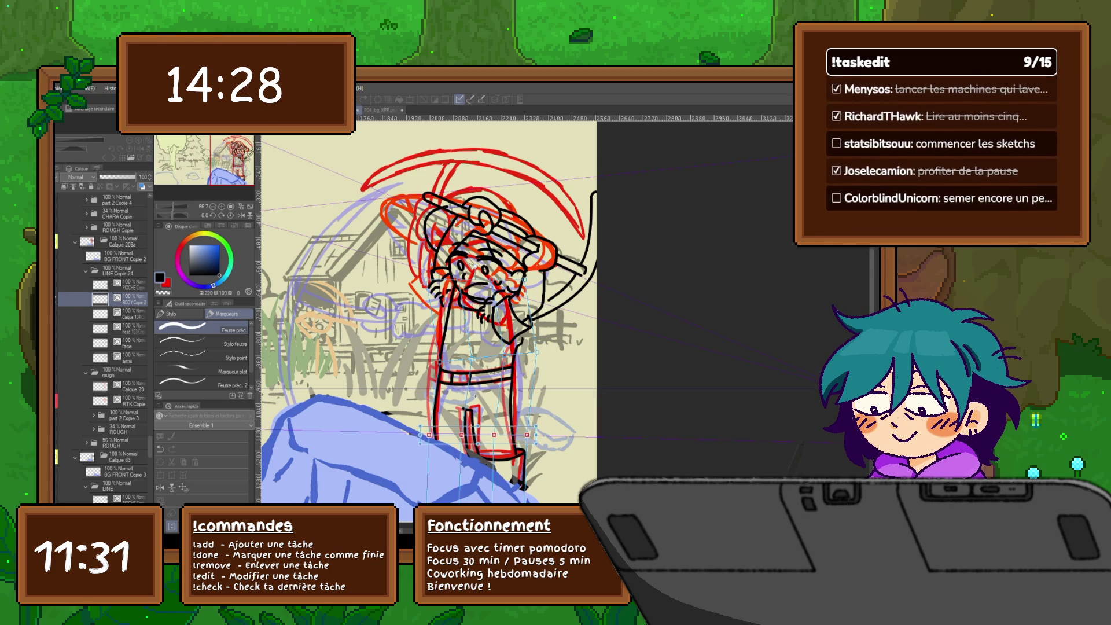
pyautogui.press('Right')
pyautogui.moveTo(553, 444); pyautogui.dragTo(552, 451)
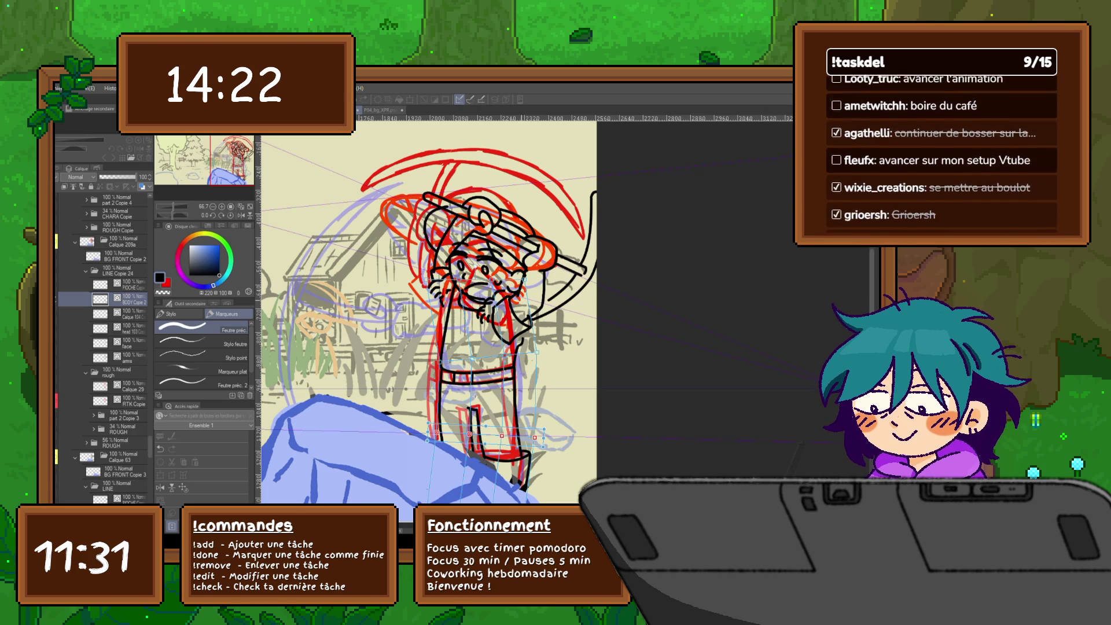
# Warp the face and waist areas, apply, and move BODY Copie 2 above POCHE Copie.
pyautogui.click(525, 280)
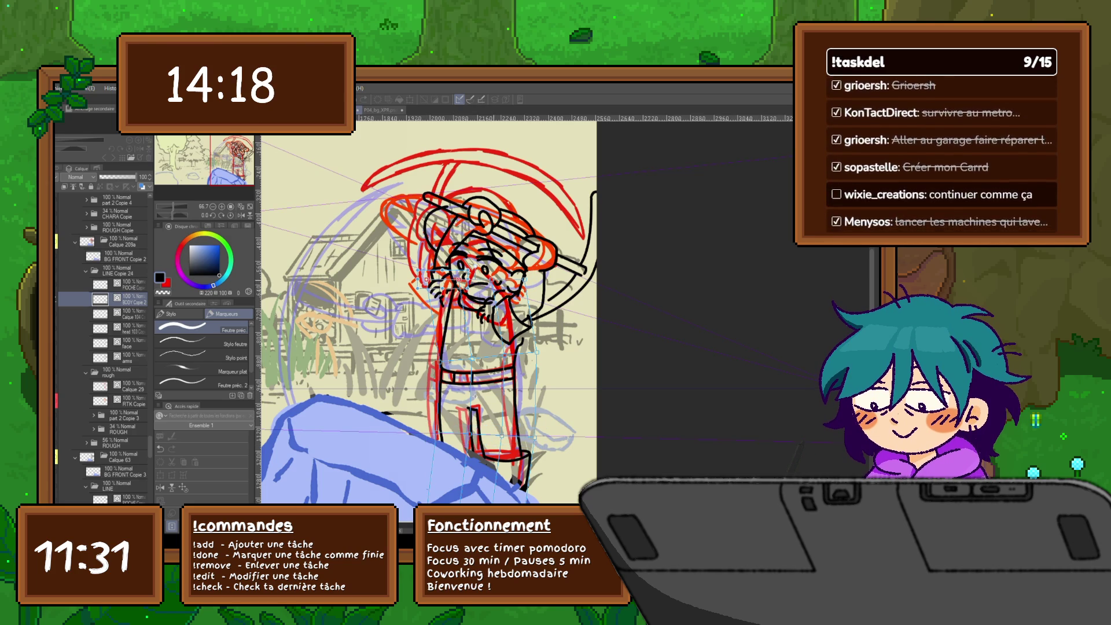
pyautogui.moveTo(524, 280); pyautogui.dragTo(508, 269)
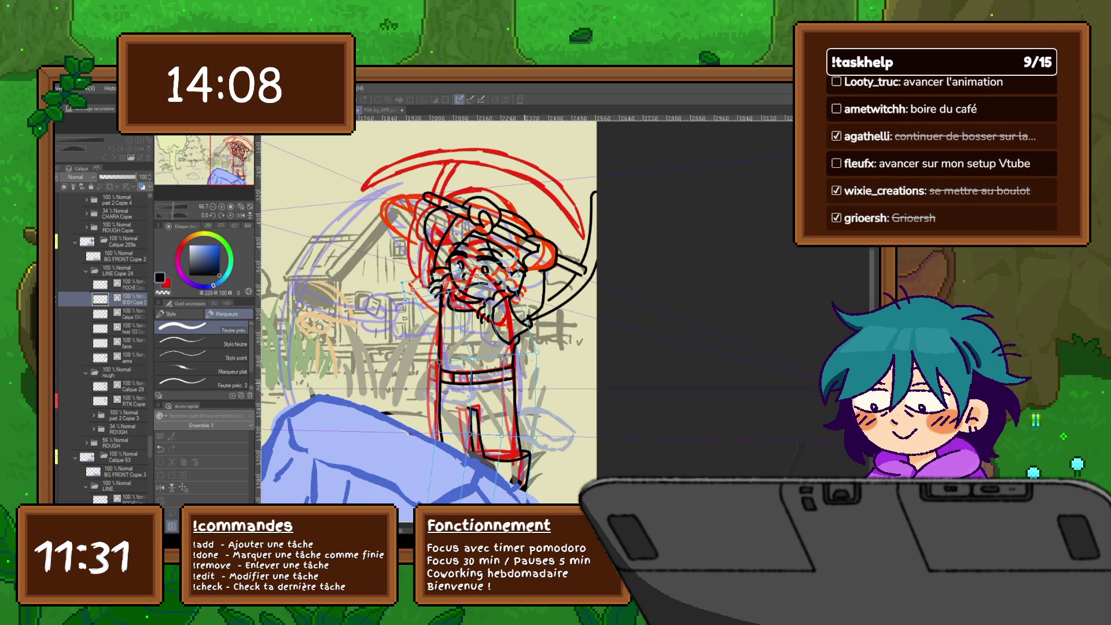
pyautogui.click(537, 352)
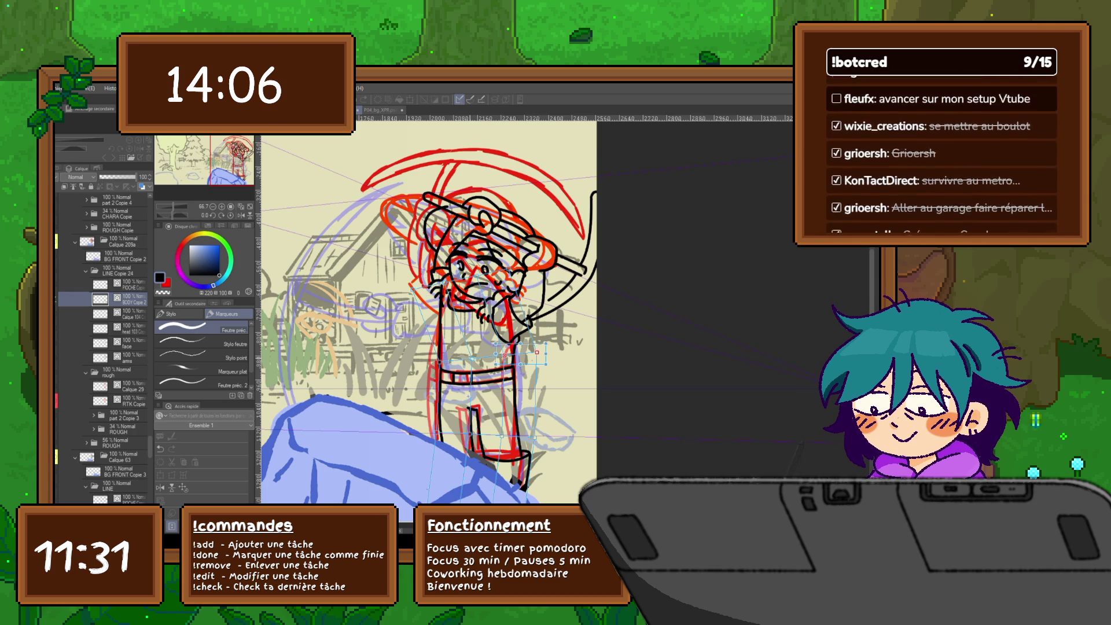
pyautogui.keyDown('shift'); pyautogui.click(472, 359); pyautogui.keyUp('shift')
pyautogui.keyDown('shift'); pyautogui.click(439, 362); pyautogui.keyUp('shift')
pyautogui.moveTo(538, 352); pyautogui.dragTo(534, 352)
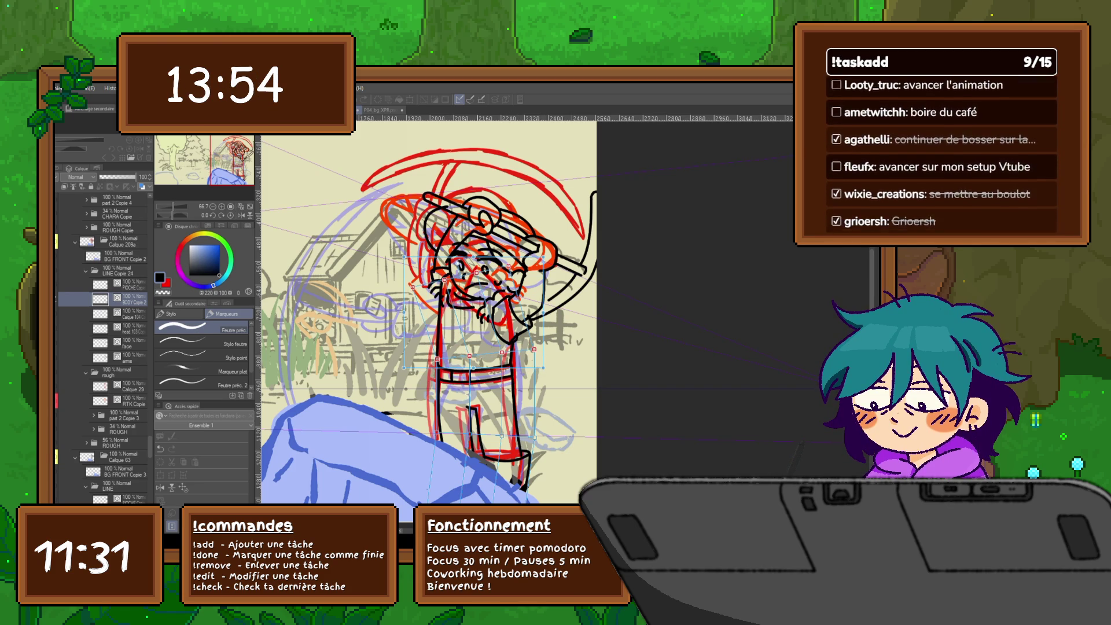
pyautogui.moveTo(439, 369); pyautogui.dragTo(515, 369)
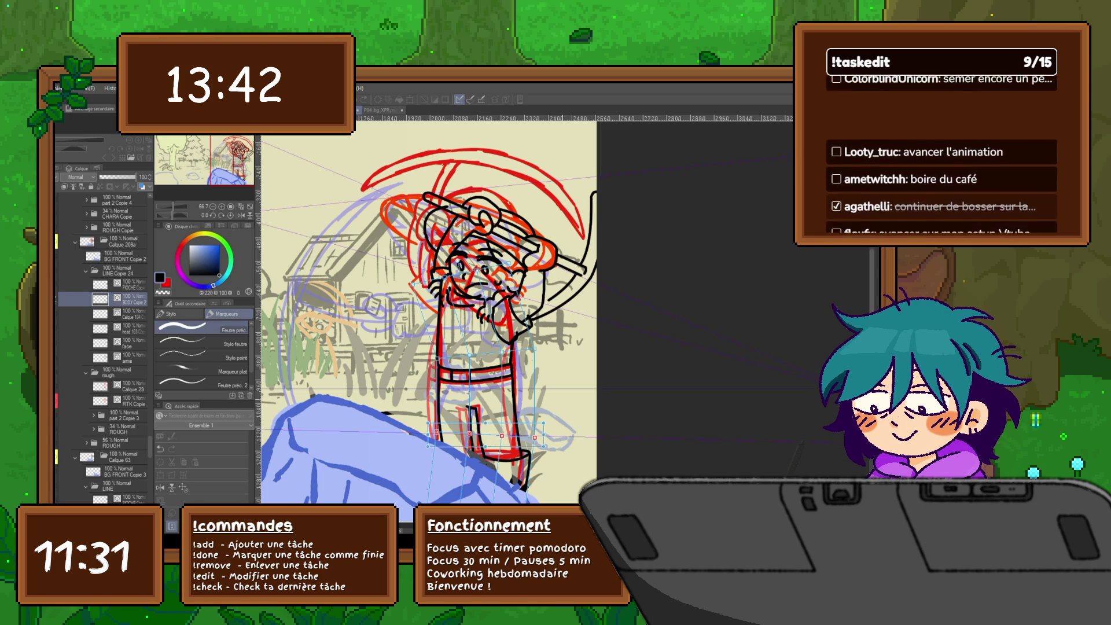
pyautogui.press('Return')
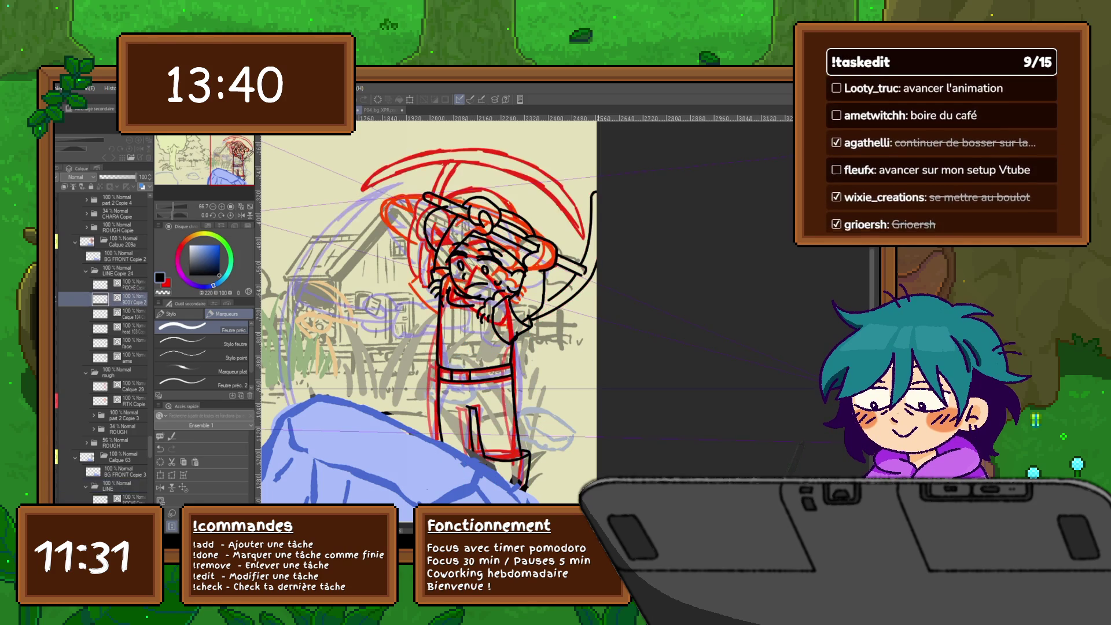
pyautogui.click(100, 299)
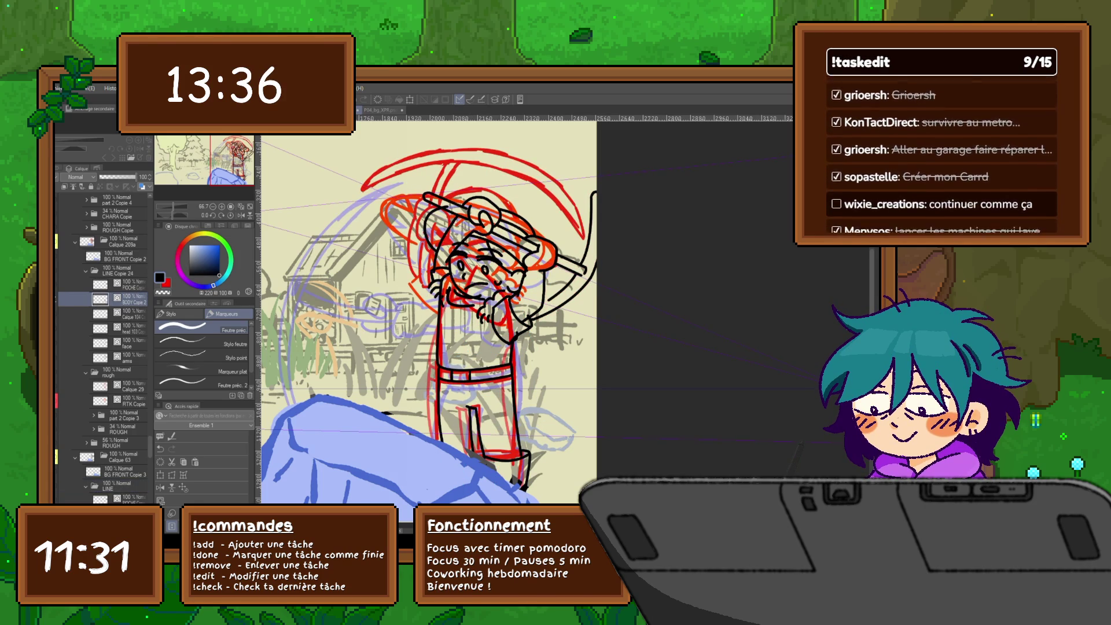
pyautogui.moveTo(100, 299); pyautogui.dragTo(100, 284)
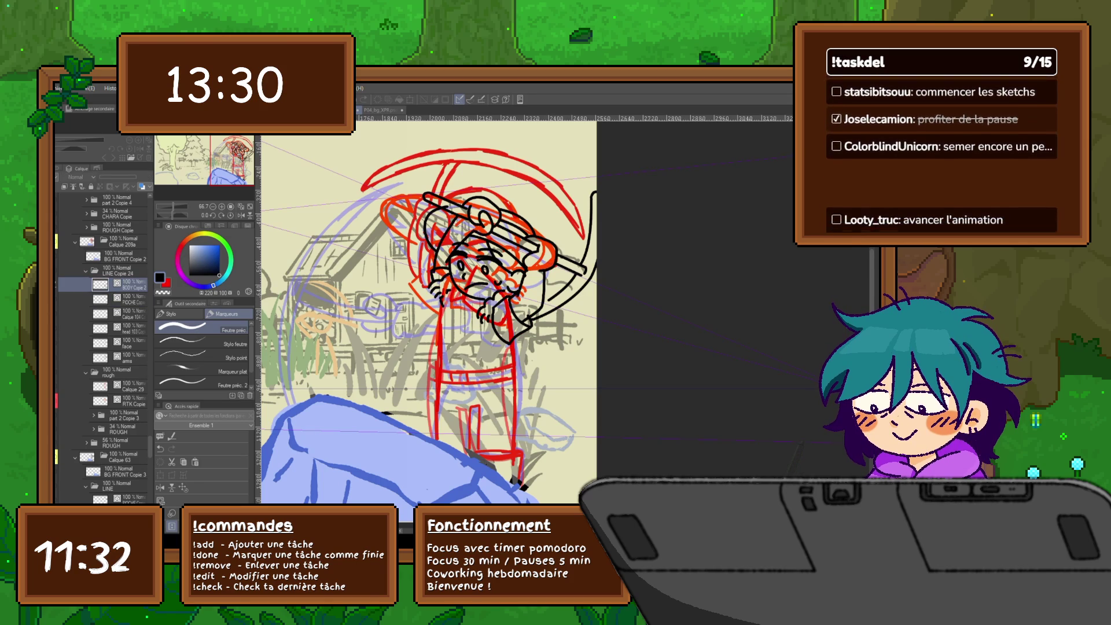
# Rotate the POCHE Copie head and pickaxe counter-clockwise and shift it up-left.
pyautogui.click(132, 299)
pyautogui.hotkey('ctrl', 't')
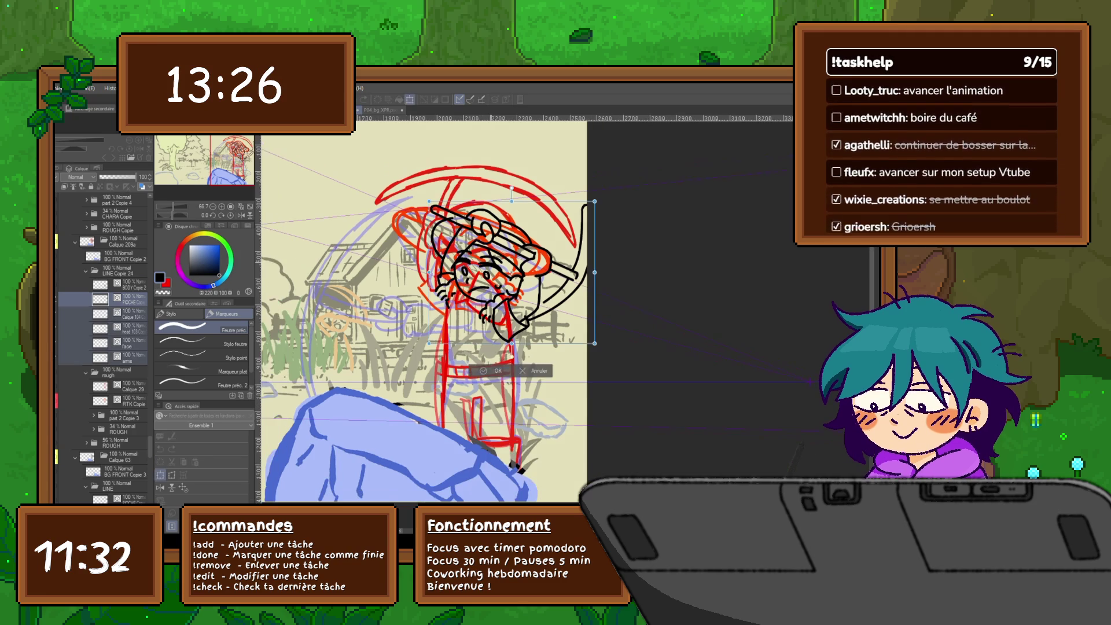
pyautogui.moveTo(538, 362); pyautogui.dragTo(564, 351)
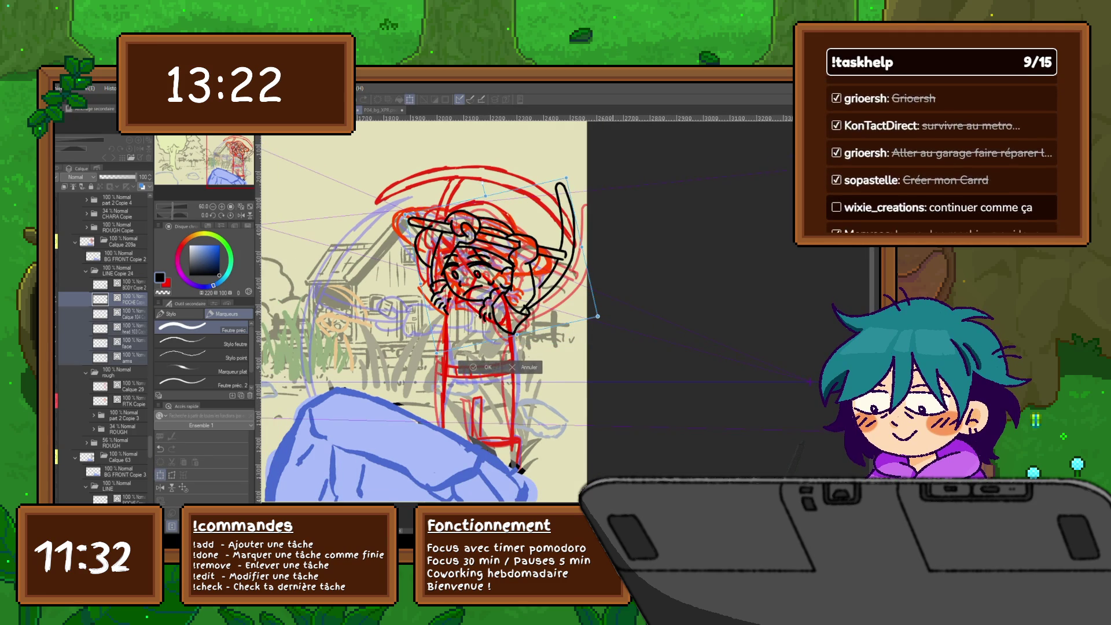
pyautogui.moveTo(492, 261); pyautogui.dragTo(489, 253)
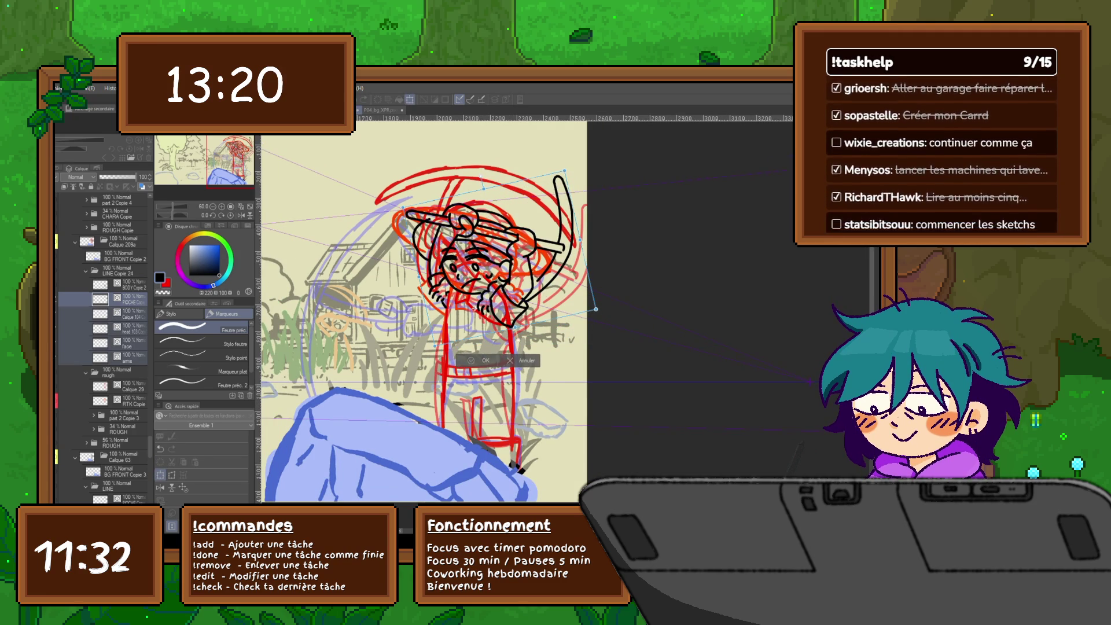
pyautogui.press('Return')
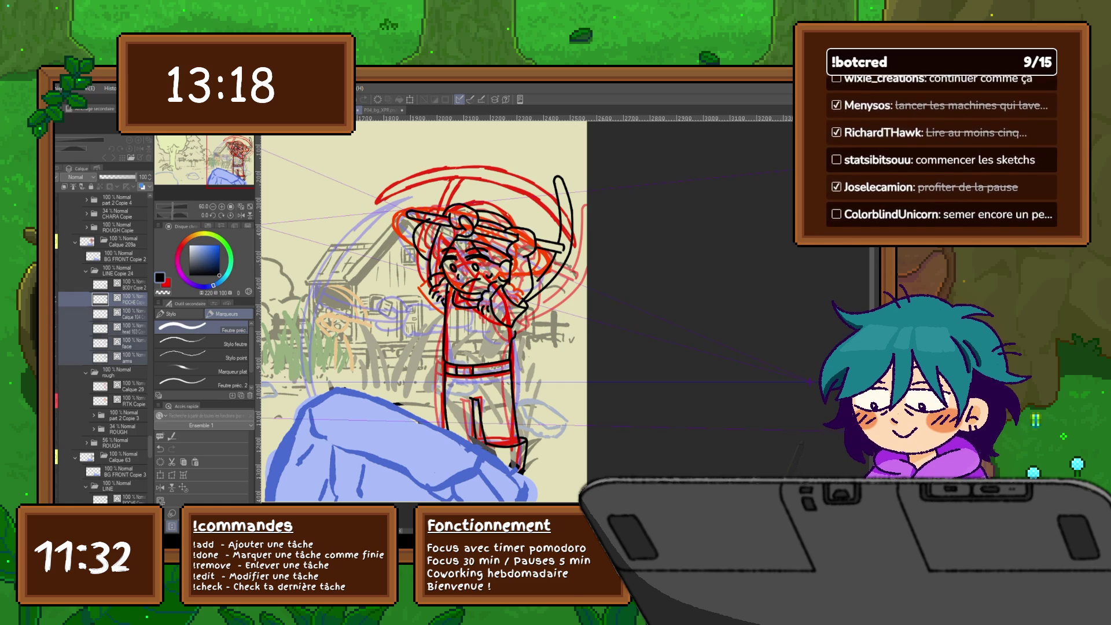
# Nudge the rotated drawing slightly further up-left, then select the BODY Copie 2 layer.
pyautogui.hotkey('ctrl', 't')
pyautogui.moveTo(489, 250)
pyautogui.mouseDown()
pyautogui.moveTo(494, 218)
pyautogui.moveTo(487, 245)
pyautogui.mouseUp()
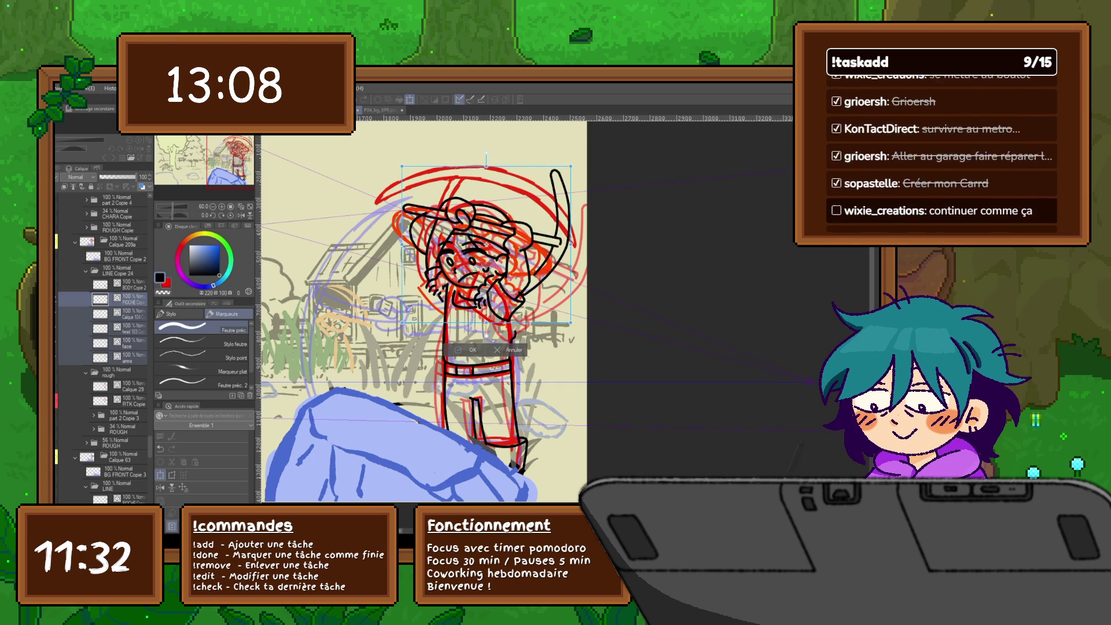
pyautogui.press('Return')
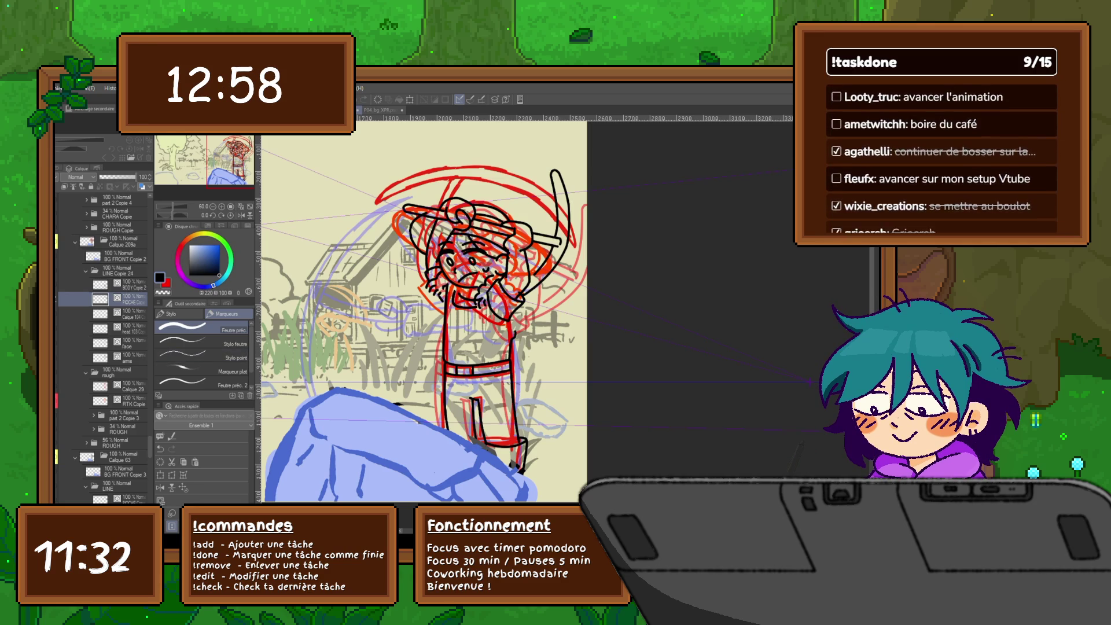
pyautogui.click(130, 285)
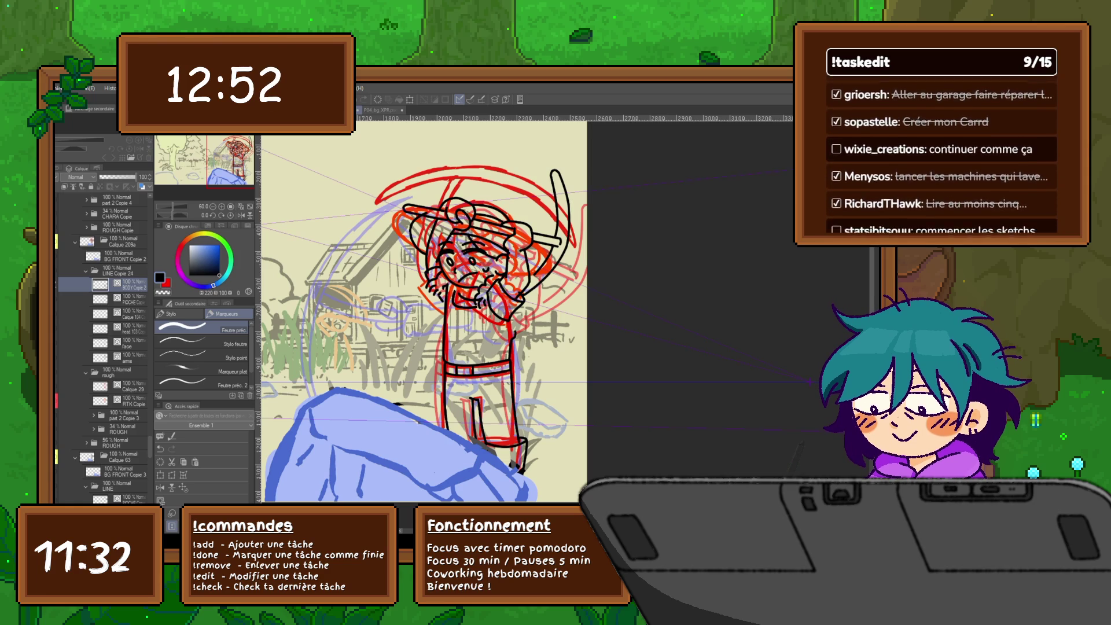
# Set the LINE Copie 24 folder's opacity to 64.
pyautogui.click(119, 270)
pyautogui.moveTo(136, 177); pyautogui.dragTo(118, 177)
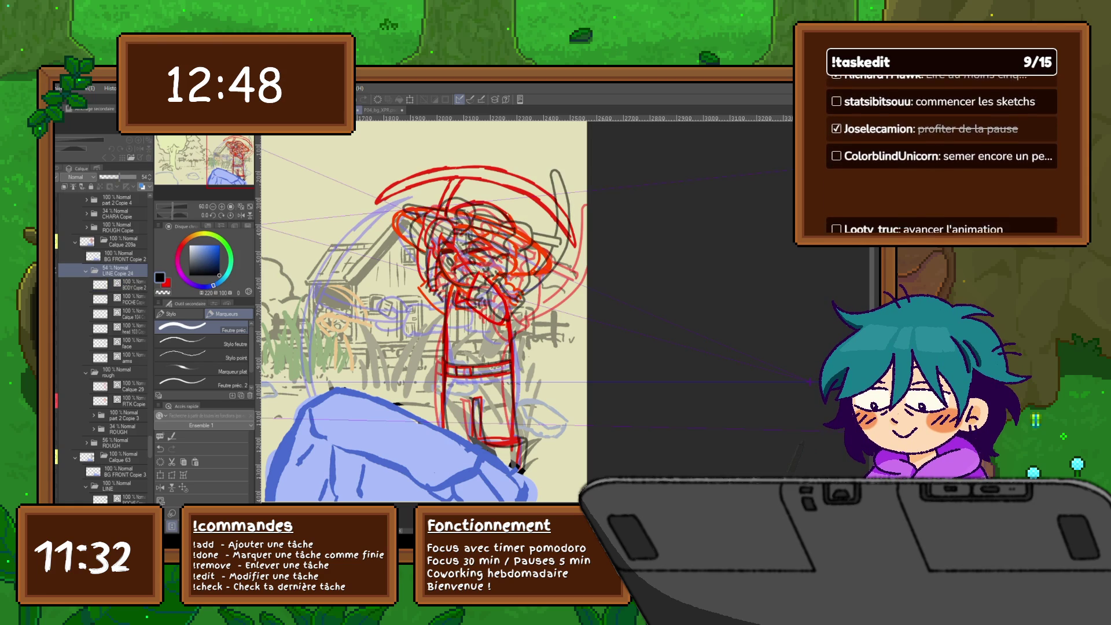
pyautogui.click(123, 177)
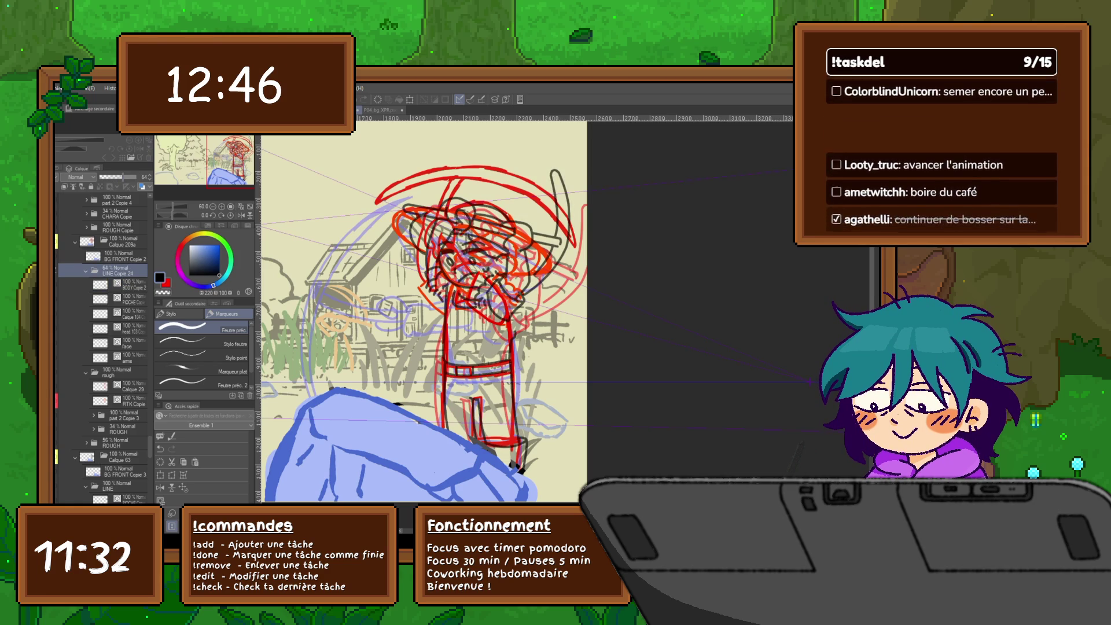
# Go to the next frame and create a 'line rtk' folder holding a new raster layer.
pyautogui.press('Right')
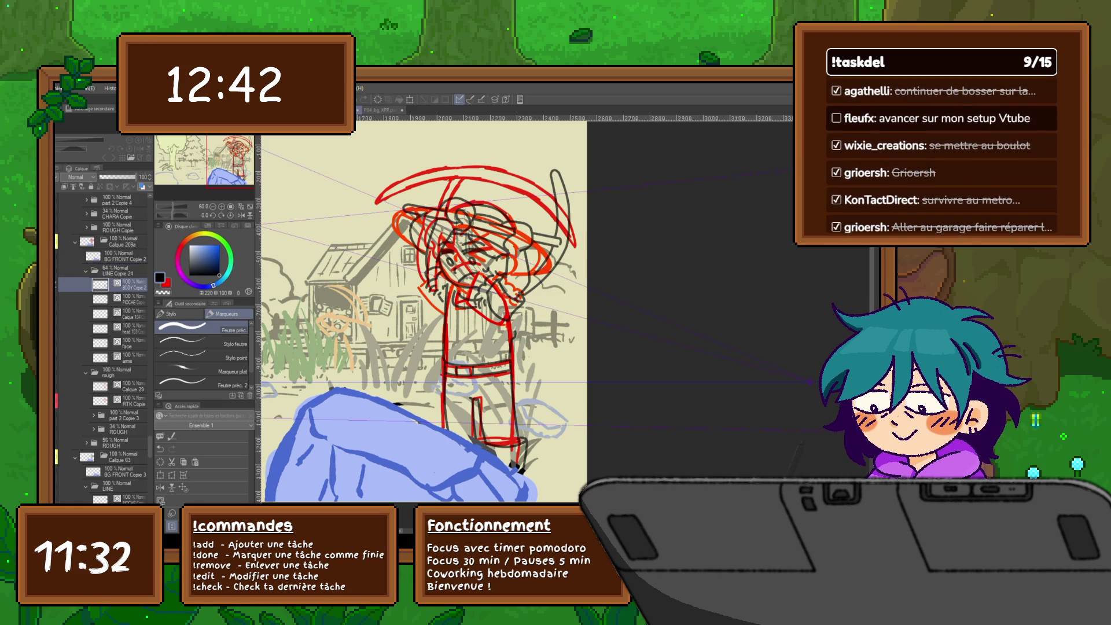
pyautogui.hotkey('ctrl', 'g')
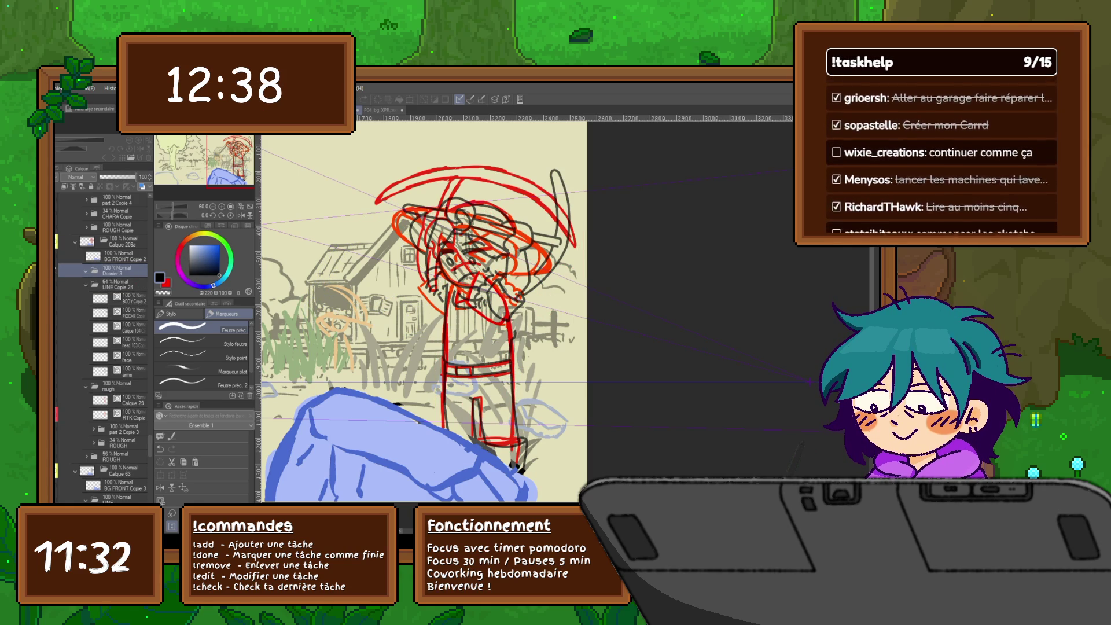
pyautogui.write('line rtk')
pyautogui.press('Return')
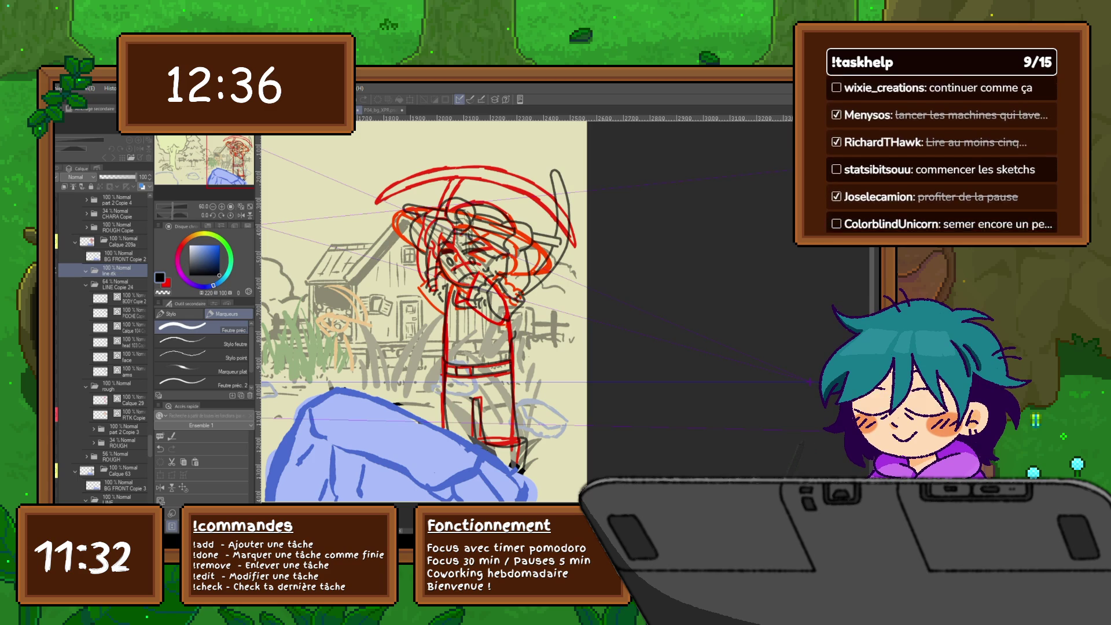
pyautogui.hotkey('ctrl', 'shift', 'n')
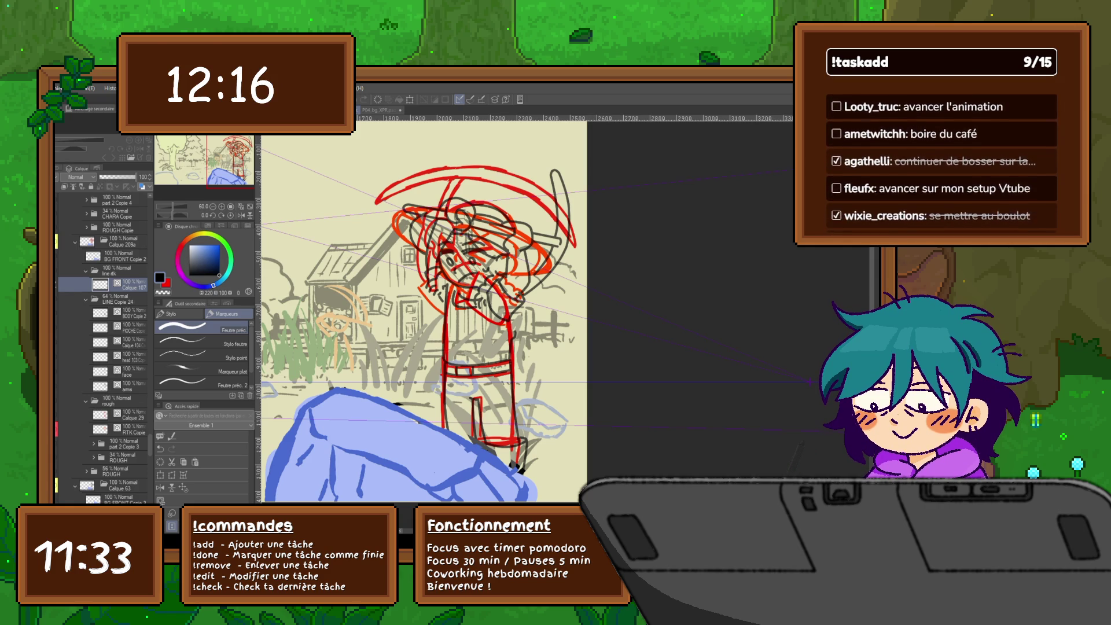
pyautogui.scroll(-1, 423, 304)
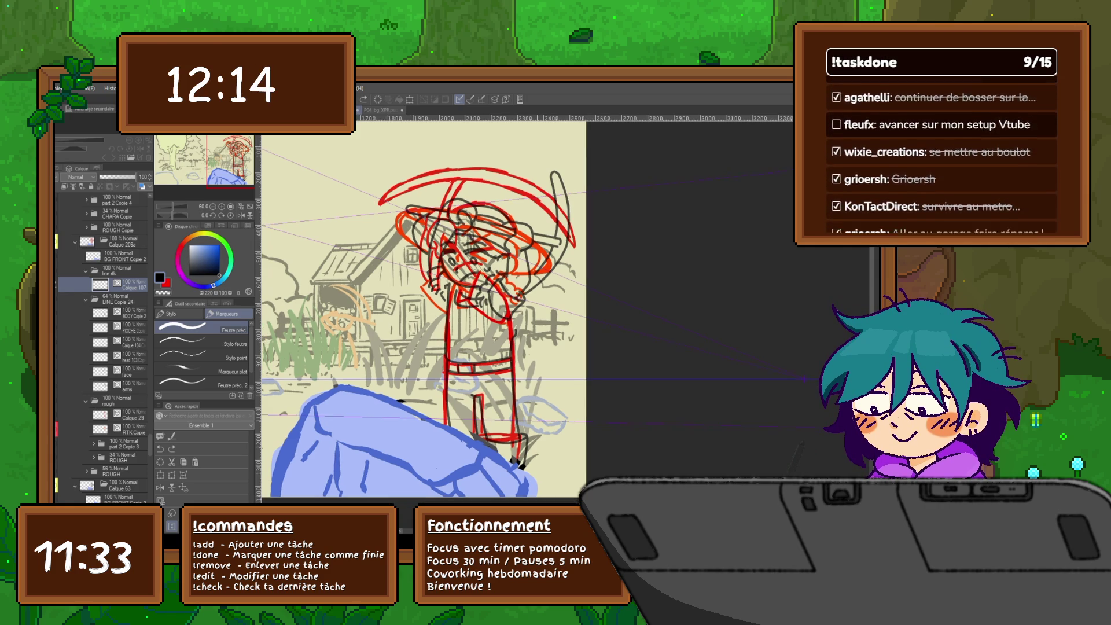
# Rotate the face drawing slightly clockwise.
pyautogui.scroll(3, 452, 260)
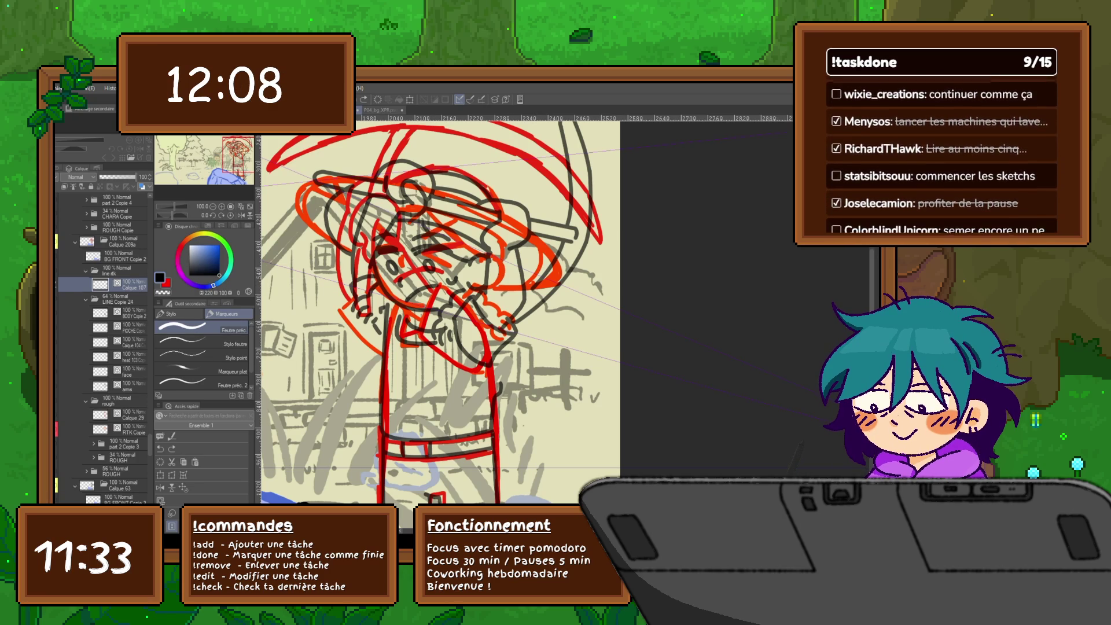
pyautogui.click(118, 371)
pyautogui.click(160, 474)
pyautogui.moveTo(461, 231)
pyautogui.mouseDown()
pyautogui.moveTo(467, 239)
pyautogui.moveTo(414, 249)
pyautogui.mouseUp()
pyautogui.press('Return')
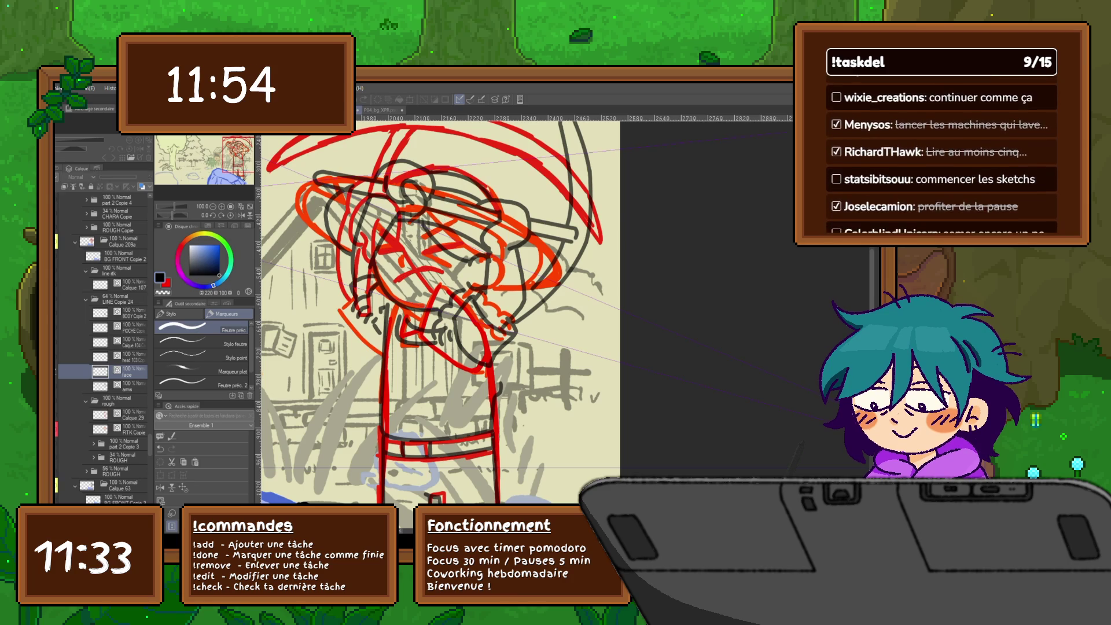
# On Calque 107, ink the closed left eye and the squint lines above both eyes, checking against the rough.
pyautogui.click(131, 284)
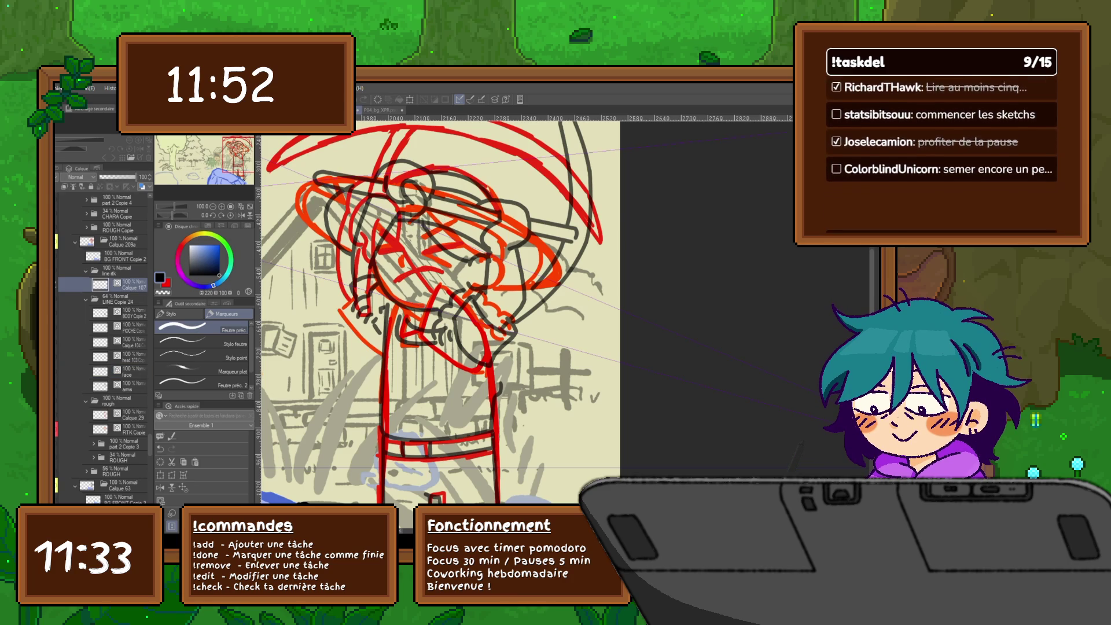
pyautogui.moveTo(422, 254)
pyautogui.mouseDown()
pyautogui.moveTo(457, 246)
pyautogui.moveTo(430, 252)
pyautogui.moveTo(450, 266)
pyautogui.mouseUp()
pyautogui.hotkey('ctrl', 'z')
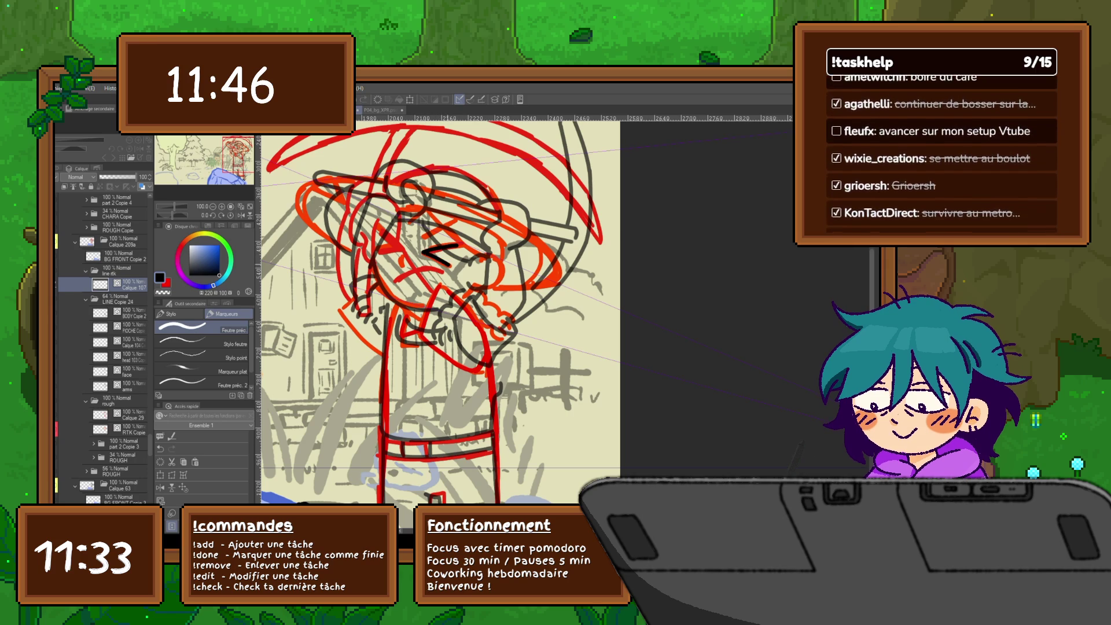
pyautogui.moveTo(384, 233)
pyautogui.mouseDown()
pyautogui.moveTo(402, 250)
pyautogui.moveTo(401, 276)
pyautogui.moveTo(444, 271)
pyautogui.mouseUp()
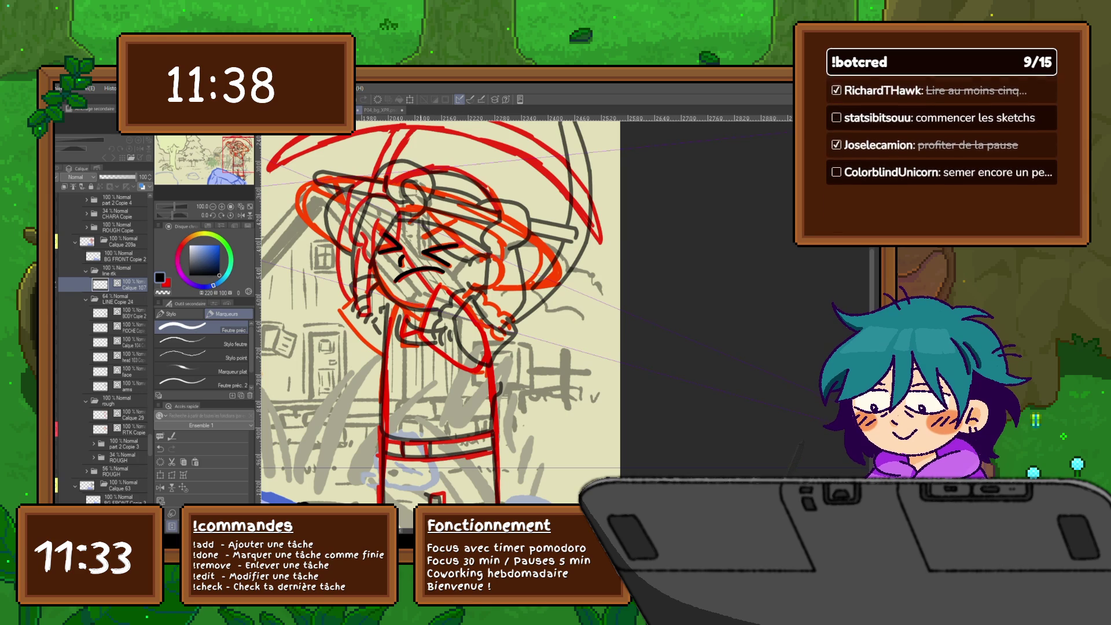
pyautogui.moveTo(418, 240); pyautogui.dragTo(463, 230)
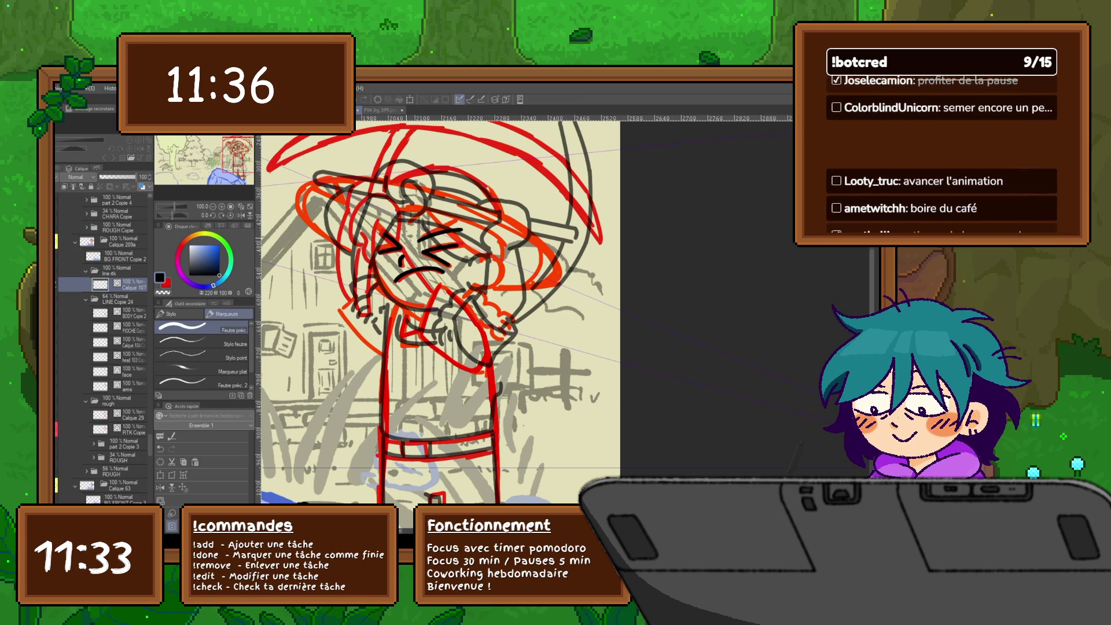
pyautogui.moveTo(389, 213); pyautogui.dragTo(407, 238)
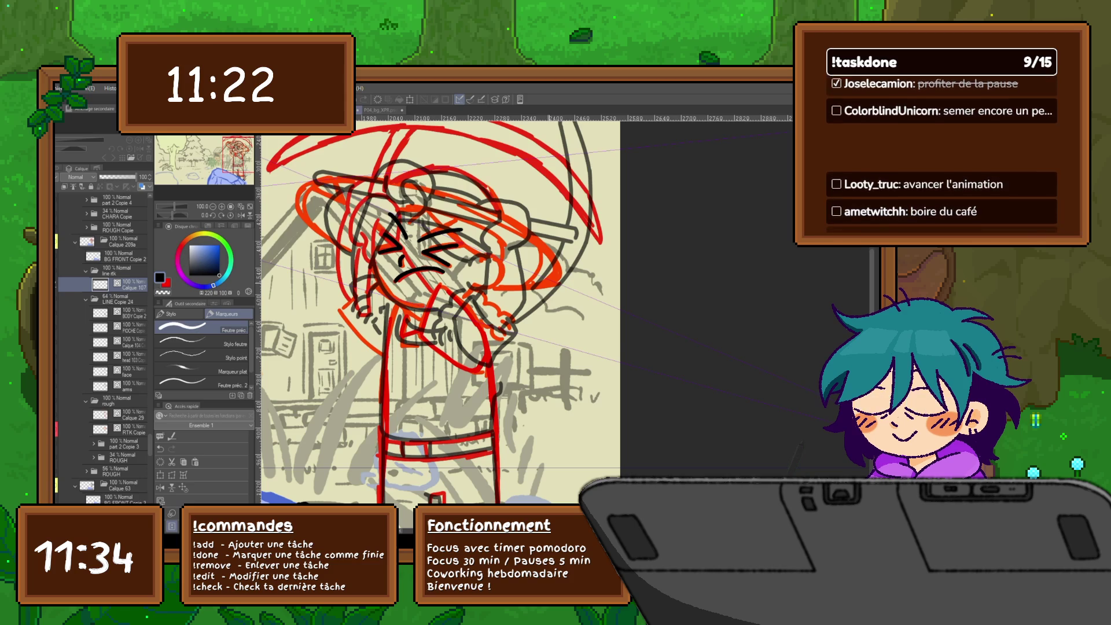
pyautogui.press('v')
pyautogui.press('v')
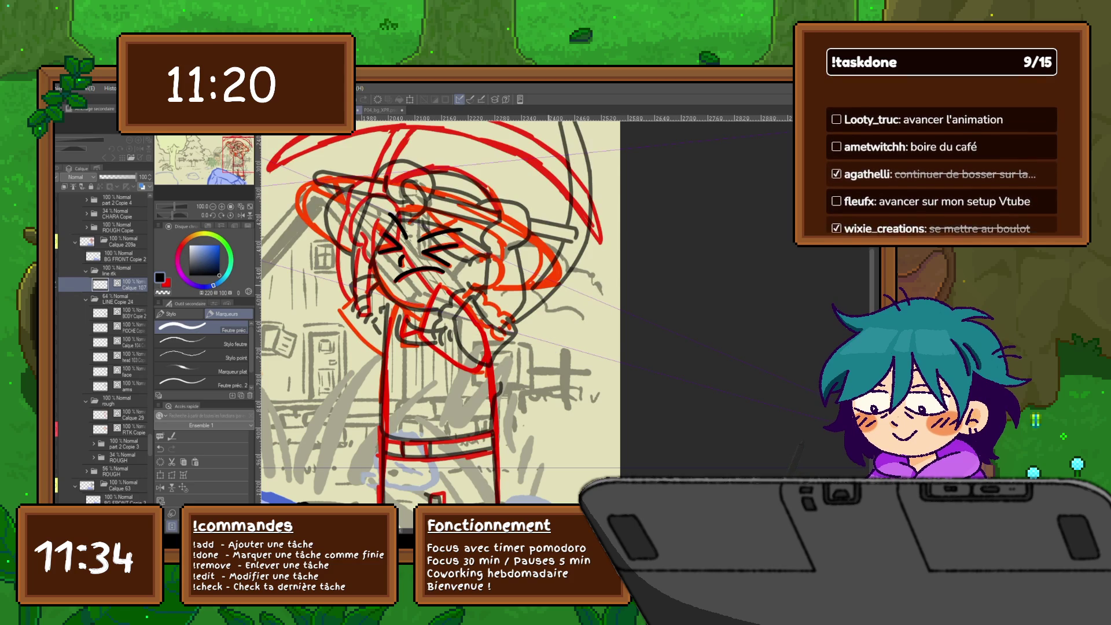
pyautogui.press('v')
pyautogui.press('v')
pyautogui.press('v')
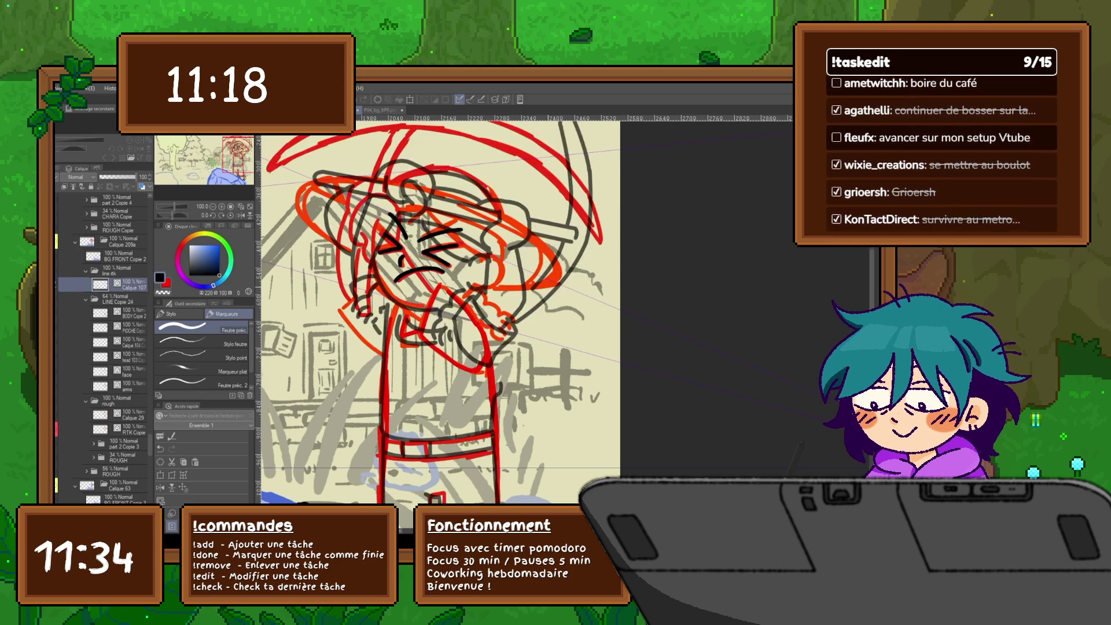
pyautogui.press('v')
pyautogui.press('v')
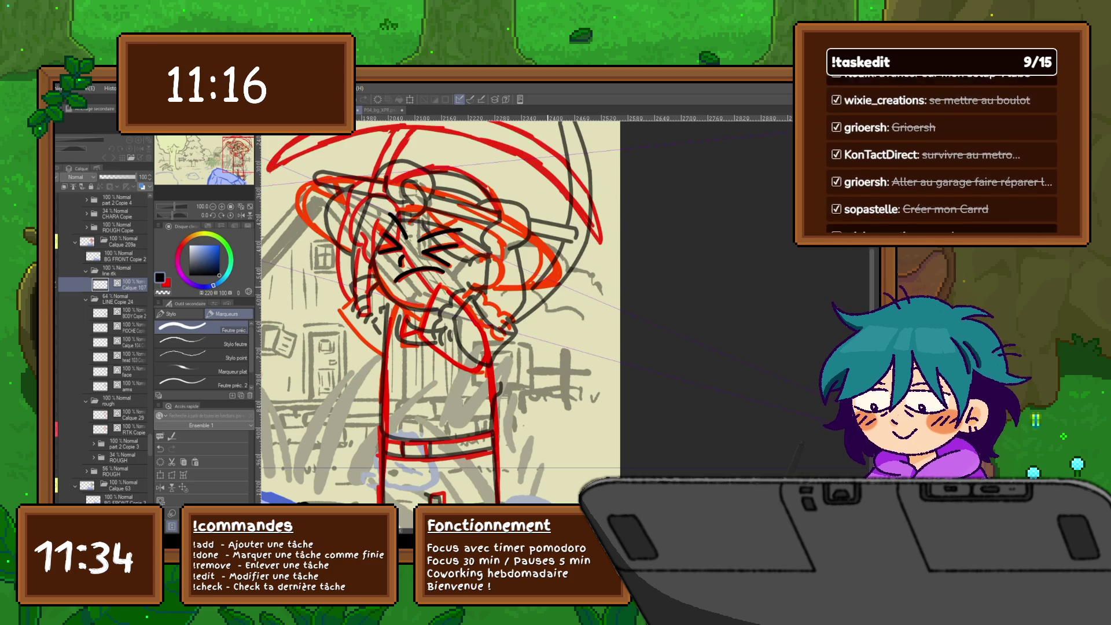
pyautogui.press('v')
pyautogui.press('v')
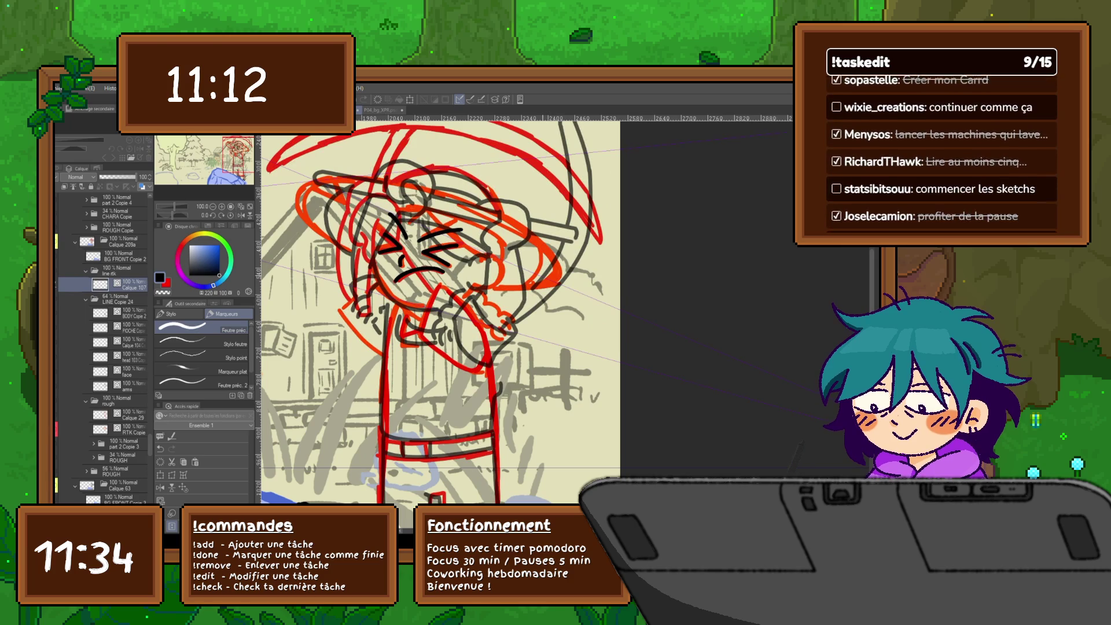
# On a new layer, ink the hand, pickaxe handle, head outline, raised arm and figure sides.
pyautogui.hotkey('ctrl', 'shift', 'n')
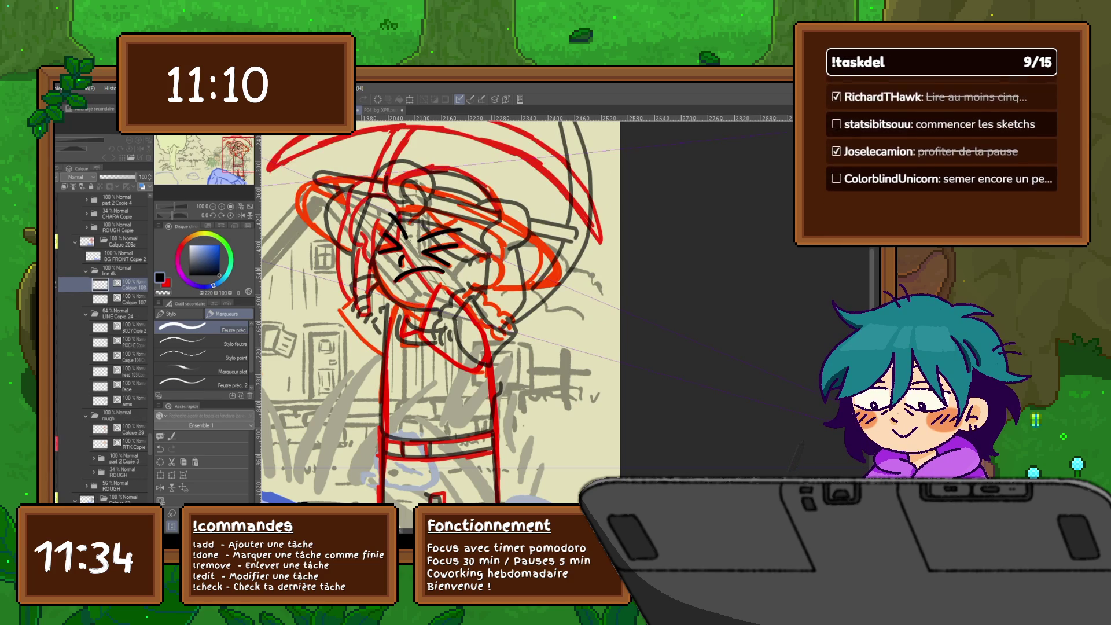
pyautogui.moveTo(472, 312)
pyautogui.mouseDown()
pyautogui.moveTo(489, 322)
pyautogui.moveTo(492, 343)
pyautogui.moveTo(464, 266)
pyautogui.moveTo(463, 196)
pyautogui.moveTo(501, 182)
pyautogui.moveTo(490, 346)
pyautogui.mouseUp()
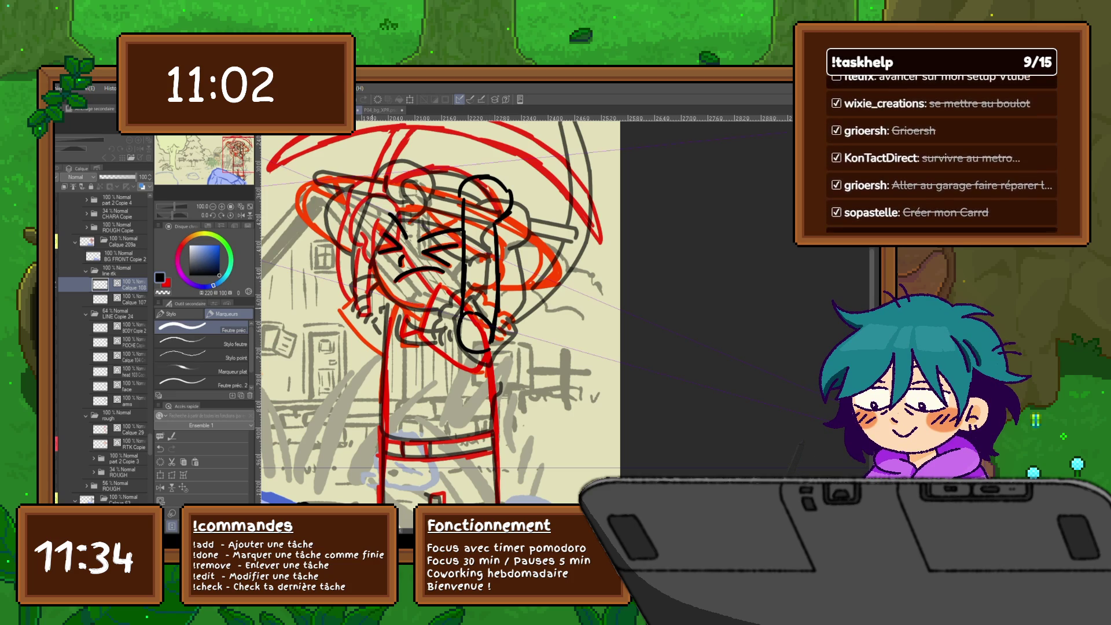
pyautogui.moveTo(379, 333); pyautogui.dragTo(363, 268)
pyautogui.moveTo(370, 313)
pyautogui.mouseDown()
pyautogui.moveTo(354, 169)
pyautogui.moveTo(394, 166)
pyautogui.moveTo(399, 207)
pyautogui.mouseUp()
pyautogui.moveTo(389, 204)
pyautogui.mouseDown()
pyautogui.moveTo(374, 211)
pyautogui.moveTo(380, 238)
pyautogui.moveTo(351, 291)
pyautogui.moveTo(347, 328)
pyautogui.mouseUp()
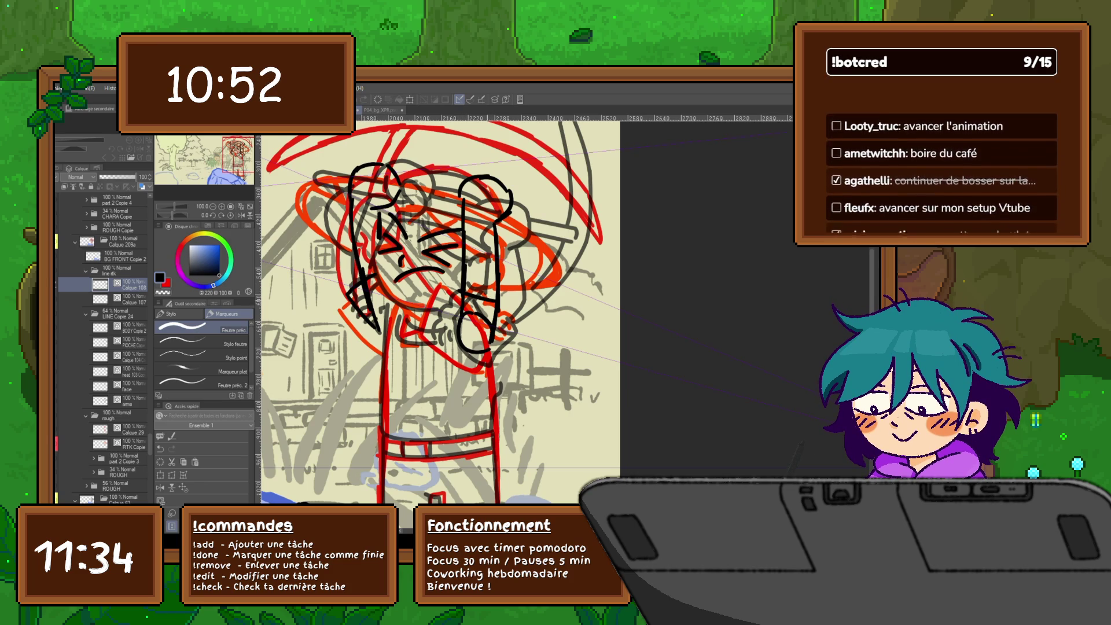
pyautogui.moveTo(508, 304); pyautogui.dragTo(492, 415)
pyautogui.moveTo(495, 363); pyautogui.dragTo(491, 429)
pyautogui.moveTo(384, 298); pyautogui.dragTo(384, 436)
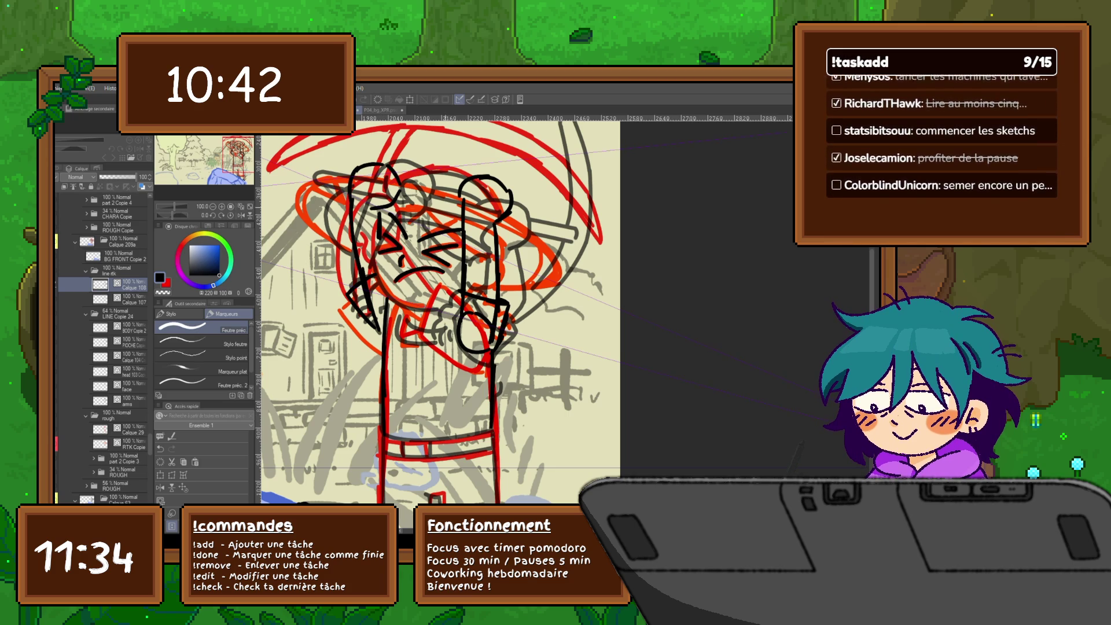
# Add detail strokes to the right hand and ink the left hand.
pyautogui.scroll(-1, 101, 347)
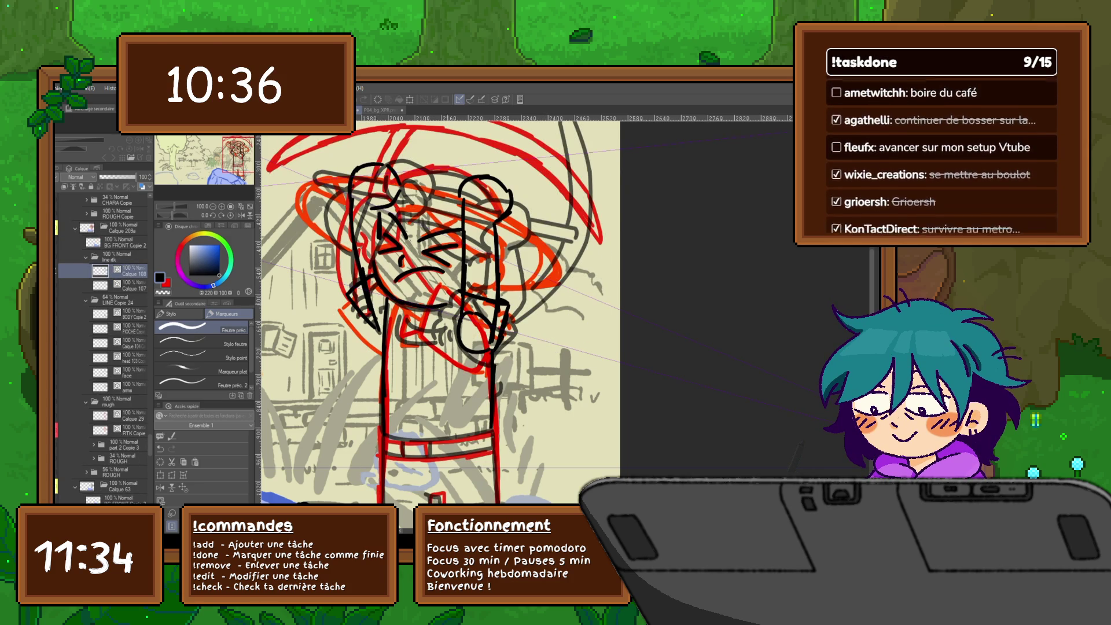
pyautogui.moveTo(461, 295); pyautogui.dragTo(433, 332)
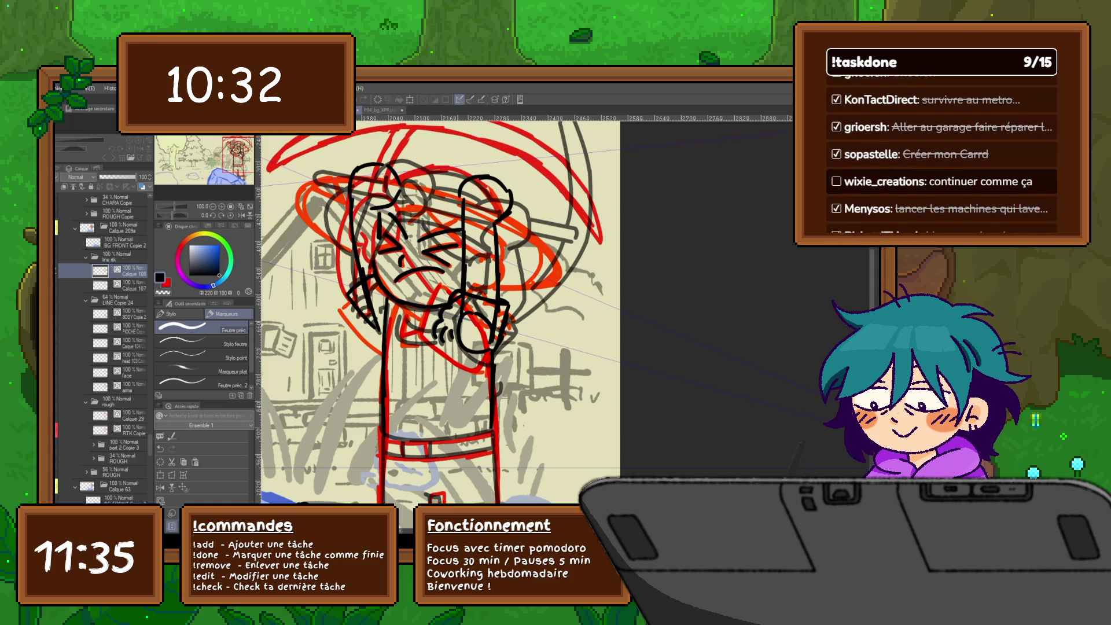
pyautogui.moveTo(378, 284); pyautogui.dragTo(366, 317)
pyautogui.moveTo(378, 313); pyautogui.dragTo(380, 326)
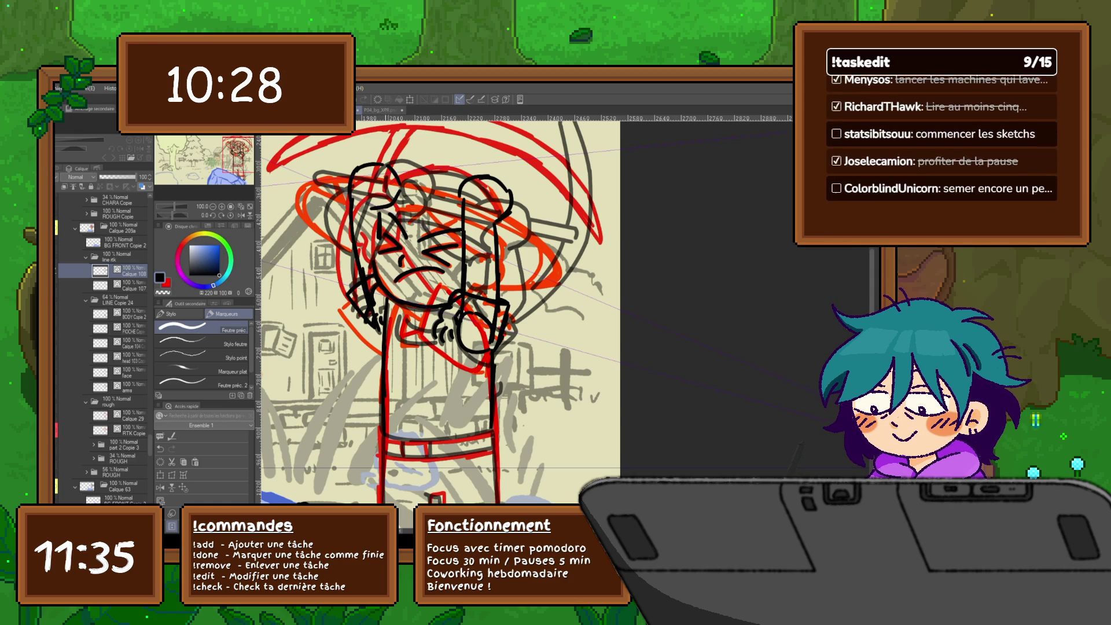
pyautogui.hotkey('ctrl', '.')
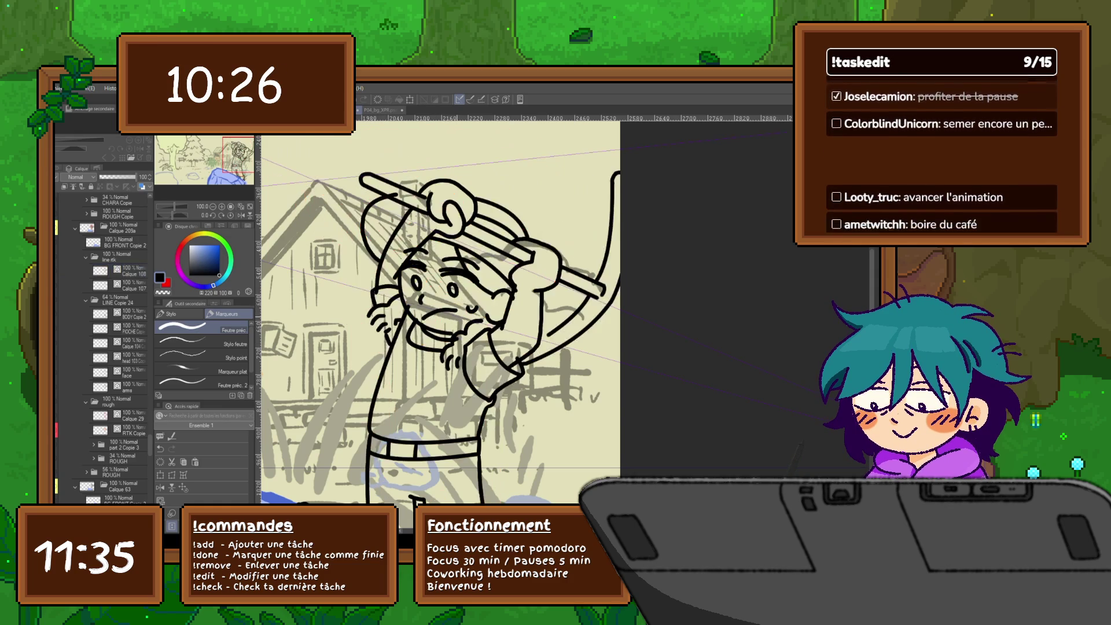
pyautogui.hotkey('ctrl', '.')
# Ink the collar lines, redrawing them after an undo, and check without the red rough.
pyautogui.moveTo(404, 309)
pyautogui.mouseDown()
pyautogui.moveTo(437, 324)
pyautogui.moveTo(397, 315)
pyautogui.moveTo(439, 336)
pyautogui.mouseUp()
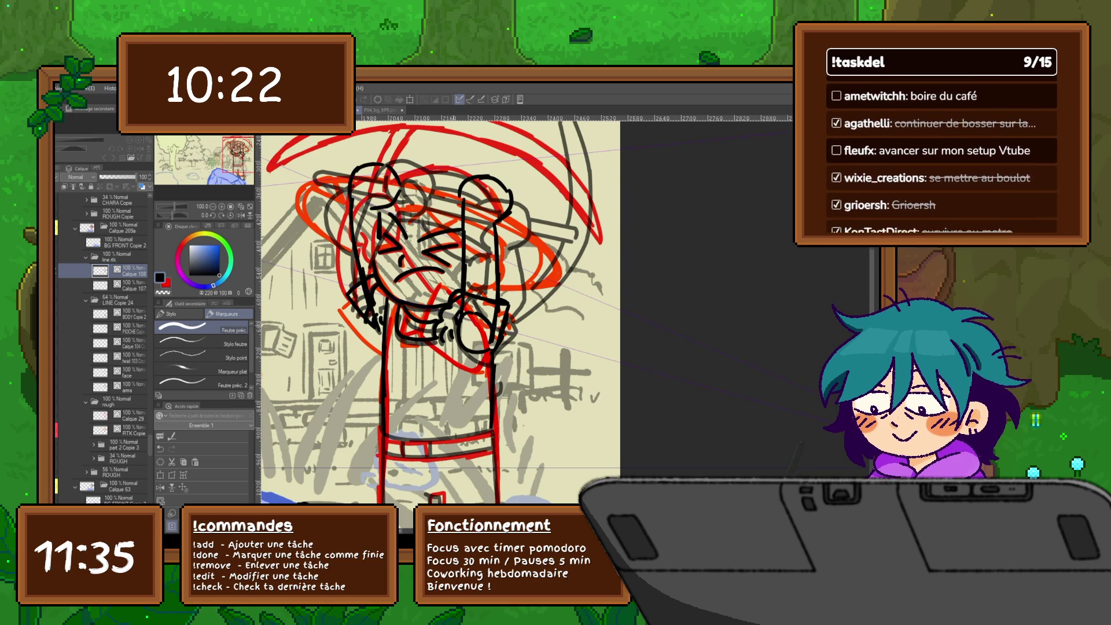
pyautogui.hotkey('ctrl', '.')
pyautogui.hotkey('ctrl', '.')
pyautogui.hotkey('ctrl', '.')
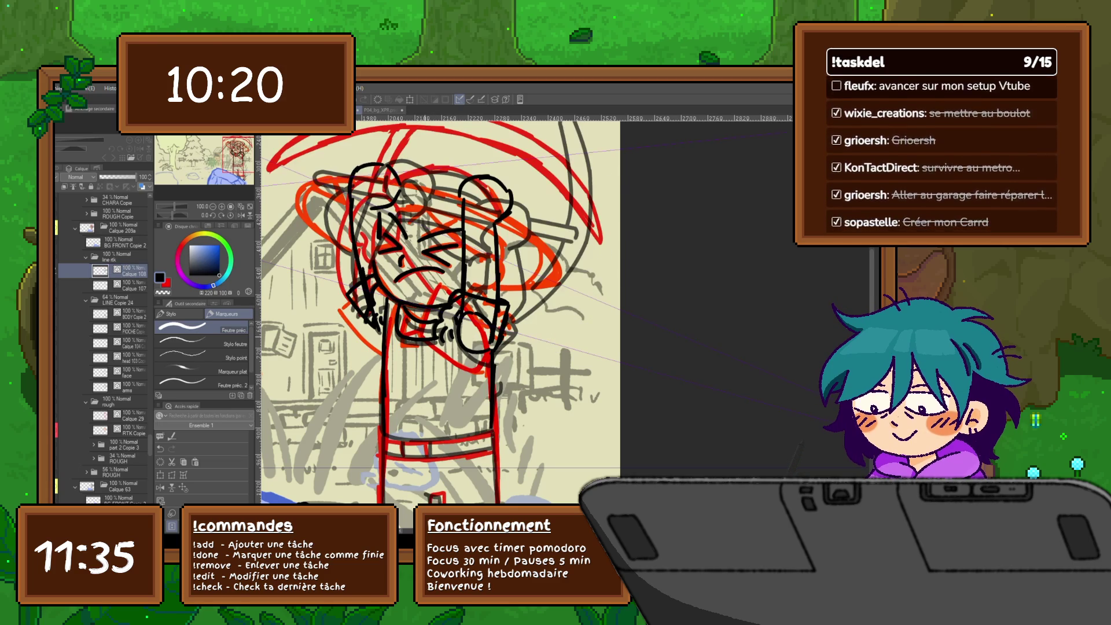
pyautogui.hotkey('ctrl', '.')
pyautogui.hotkey('ctrl', '.')
pyautogui.hotkey('ctrl', 'z')
pyautogui.hotkey('ctrl', 'z')
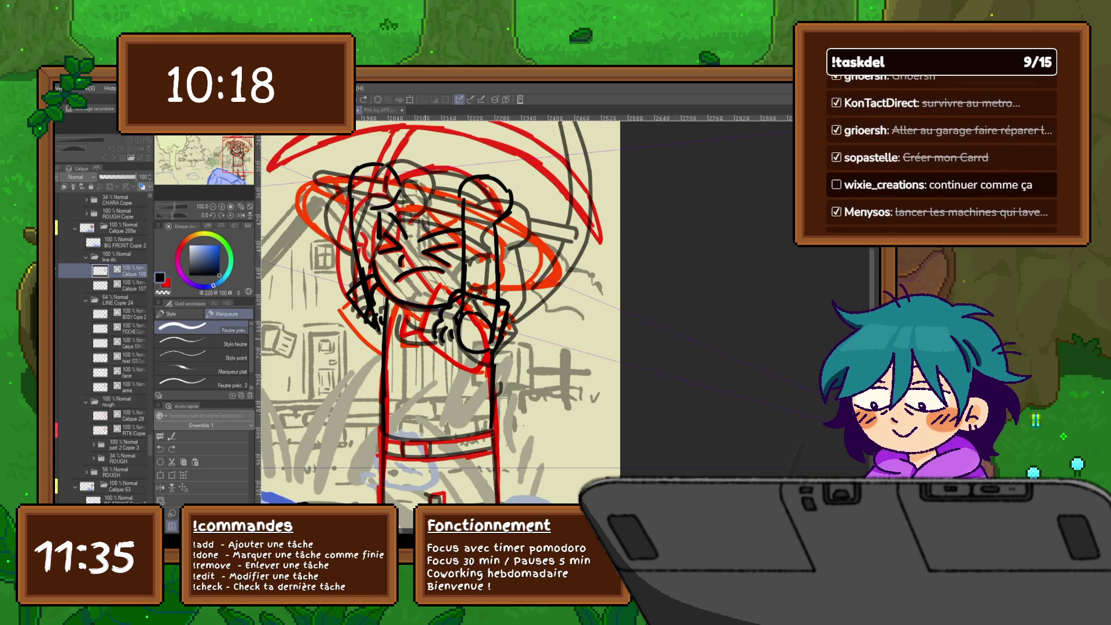
pyautogui.moveTo(406, 307)
pyautogui.mouseDown()
pyautogui.moveTo(439, 317)
pyautogui.moveTo(397, 316)
pyautogui.mouseUp()
pyautogui.moveTo(396, 316); pyautogui.dragTo(403, 332)
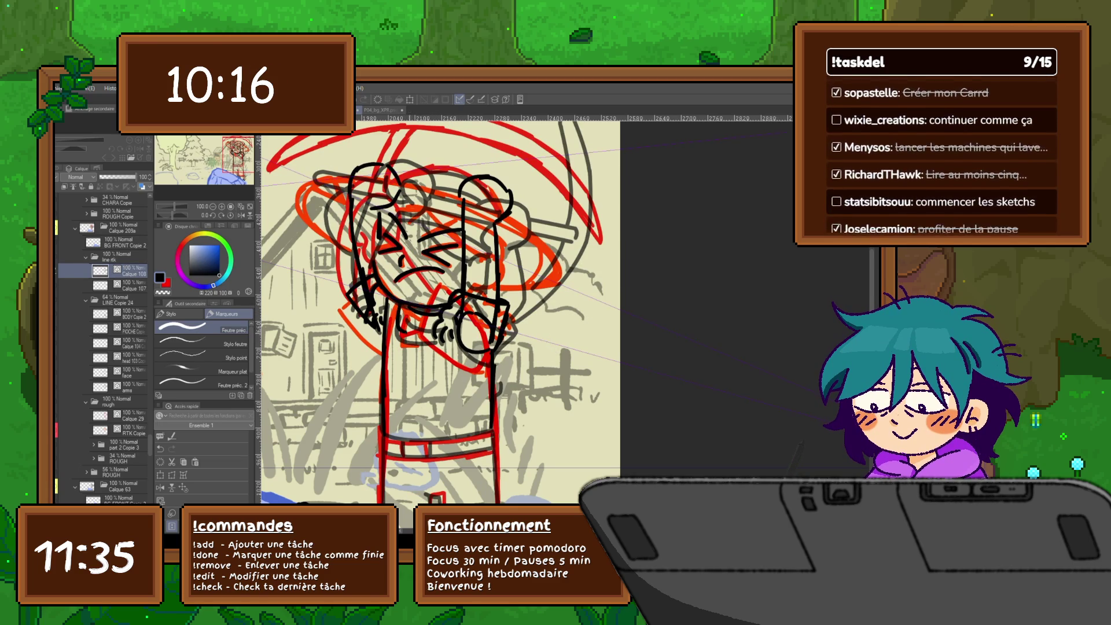
pyautogui.hotkey('ctrl', '.')
pyautogui.hotkey('ctrl', '.')
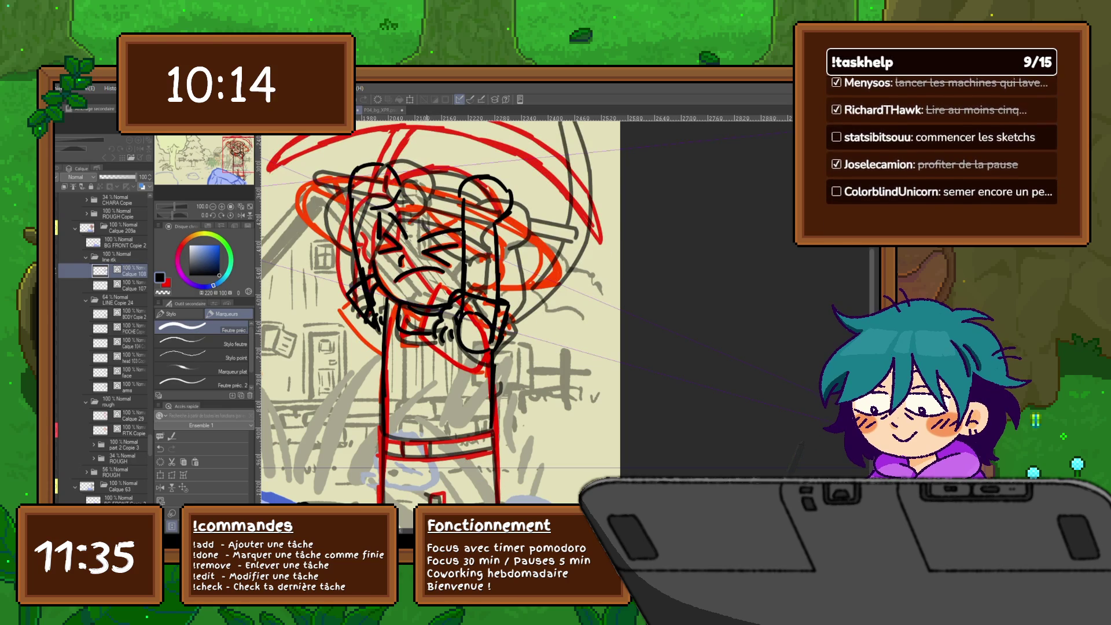
pyautogui.hotkey('ctrl', '.')
pyautogui.hotkey('ctrl', '.')
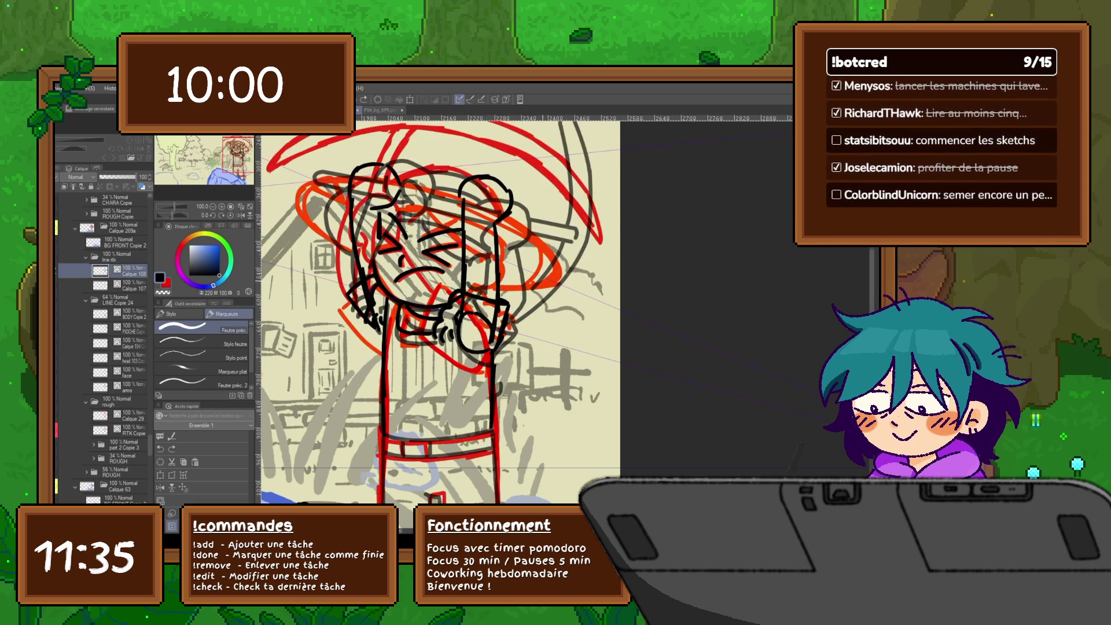
# Copy the pickaxe lines onto a new layer and rotate the copy up toward the right.
pyautogui.click(122, 271)
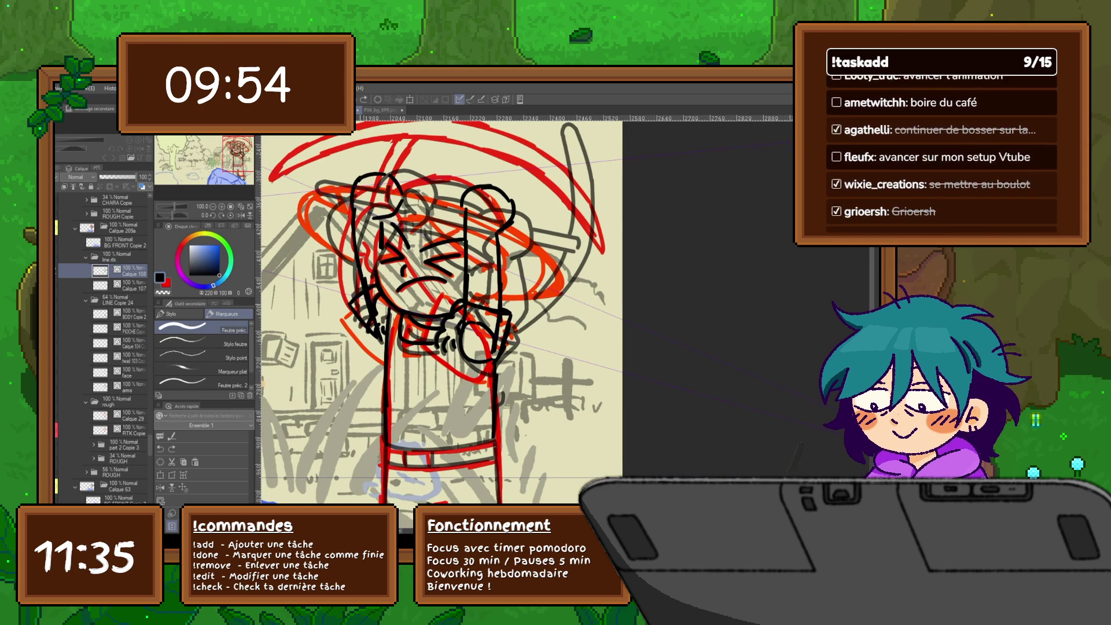
pyautogui.click(125, 328)
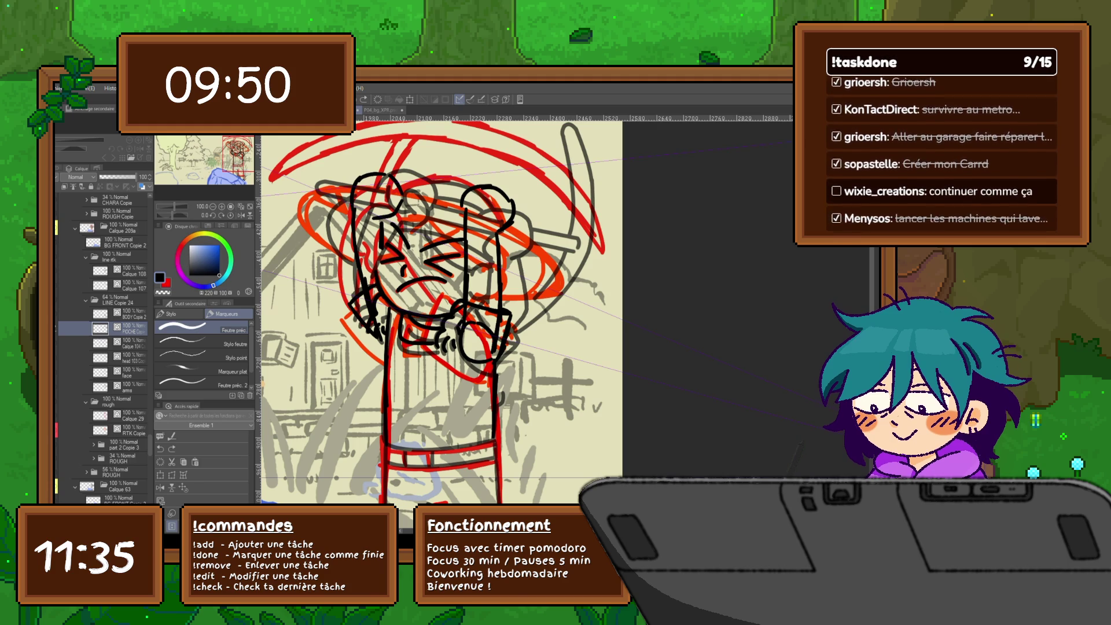
pyautogui.hotkey('ctrl', 'c')
pyautogui.hotkey('ctrl', 'v')
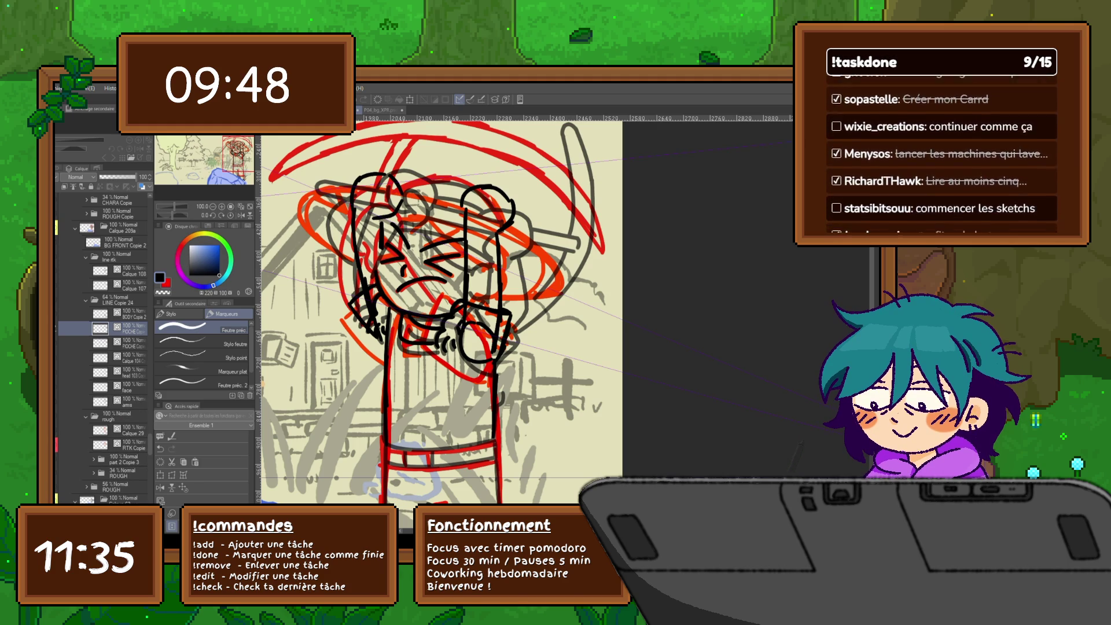
pyautogui.hotkey('ctrl', 't')
pyautogui.moveTo(455, 226)
pyautogui.mouseDown()
pyautogui.moveTo(454, 213)
pyautogui.moveTo(426, 212)
pyautogui.moveTo(448, 208)
pyautogui.mouseUp()
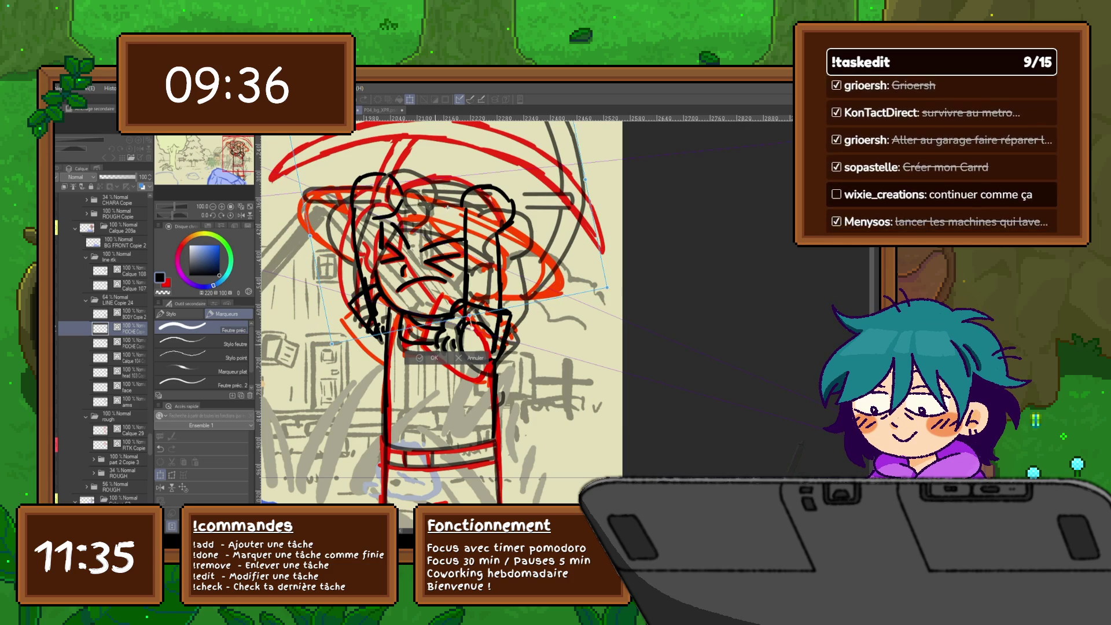
pyautogui.press('Return')
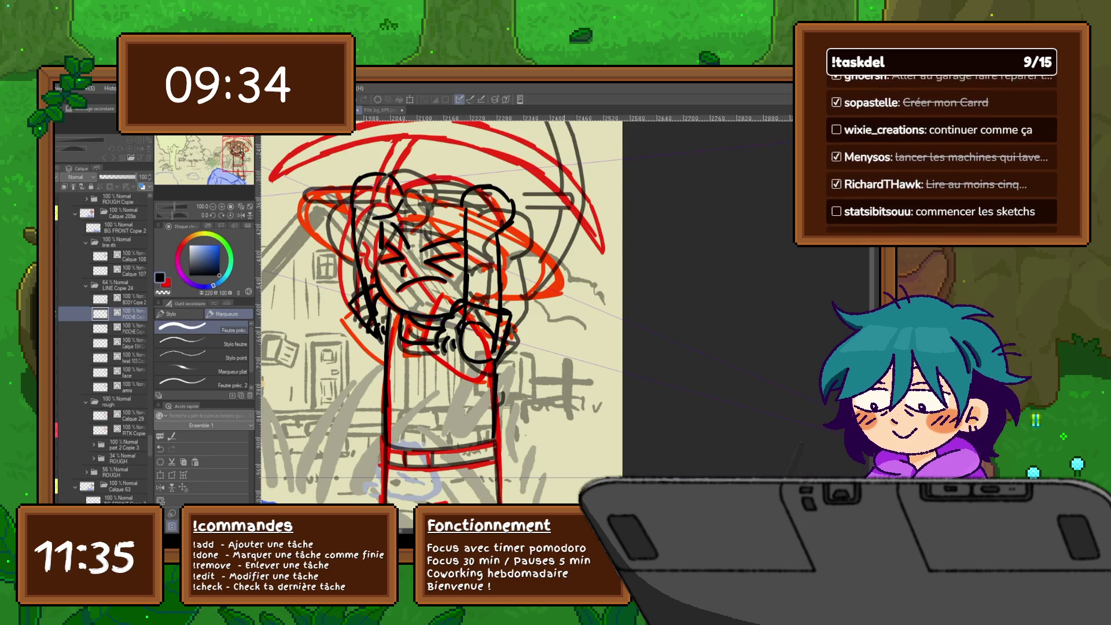
# Compare with the red rough, then shift the red rough slightly left.
pyautogui.scroll(-2, 440, 313)
pyautogui.scroll(-1, 434, 313)
pyautogui.click(61, 313)
pyautogui.click(61, 313)
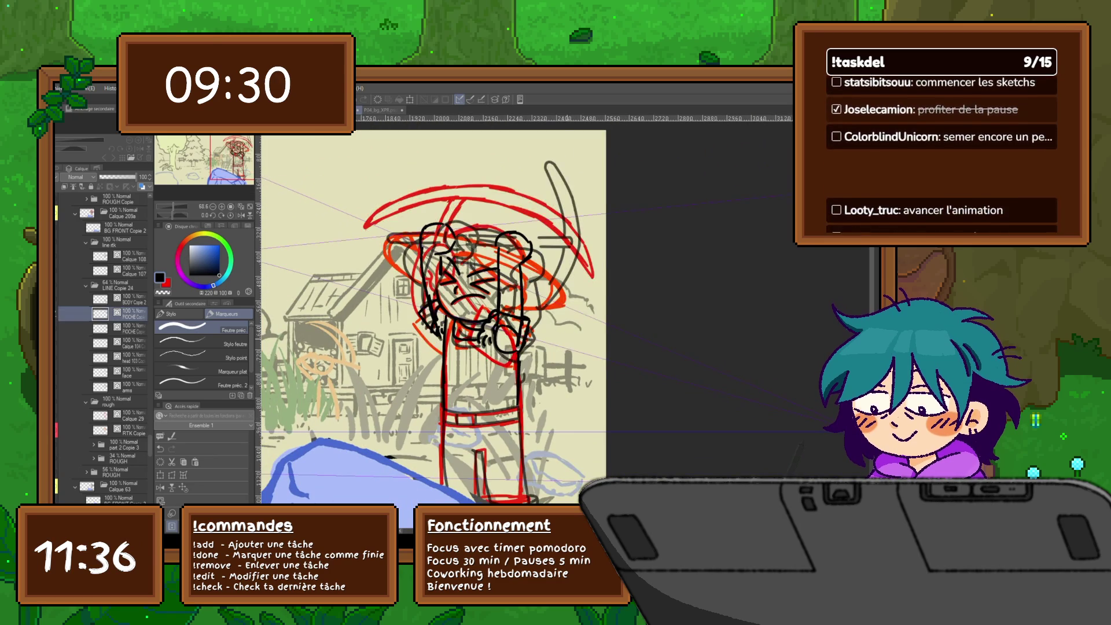
pyautogui.click(61, 314)
pyautogui.click(62, 313)
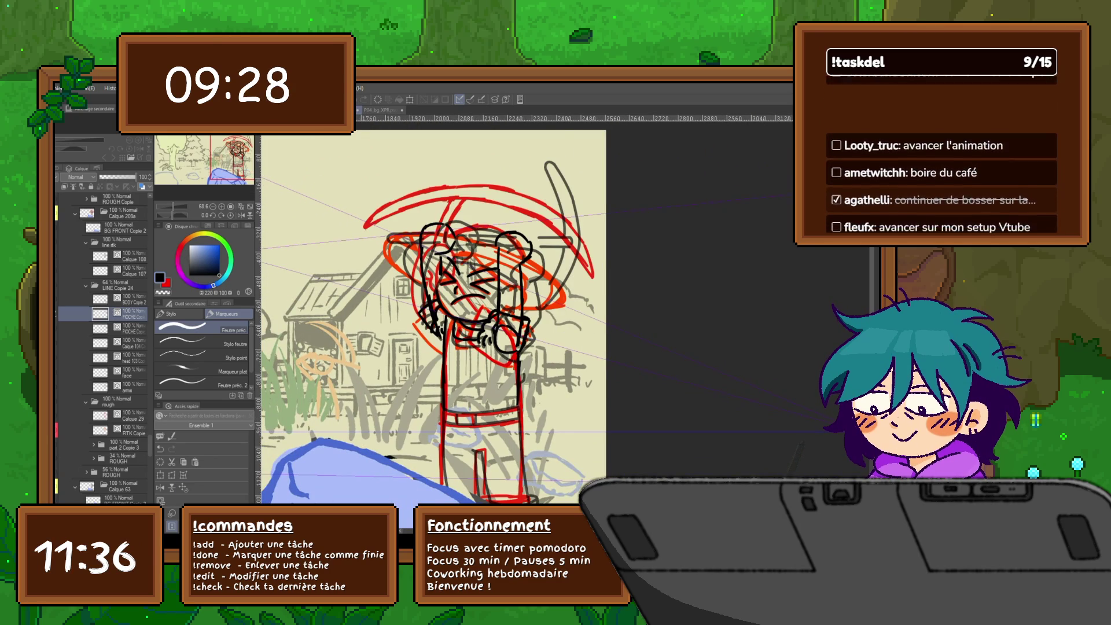
pyautogui.hotkey('ctrl', 't')
pyautogui.moveTo(487, 232); pyautogui.dragTo(480, 232)
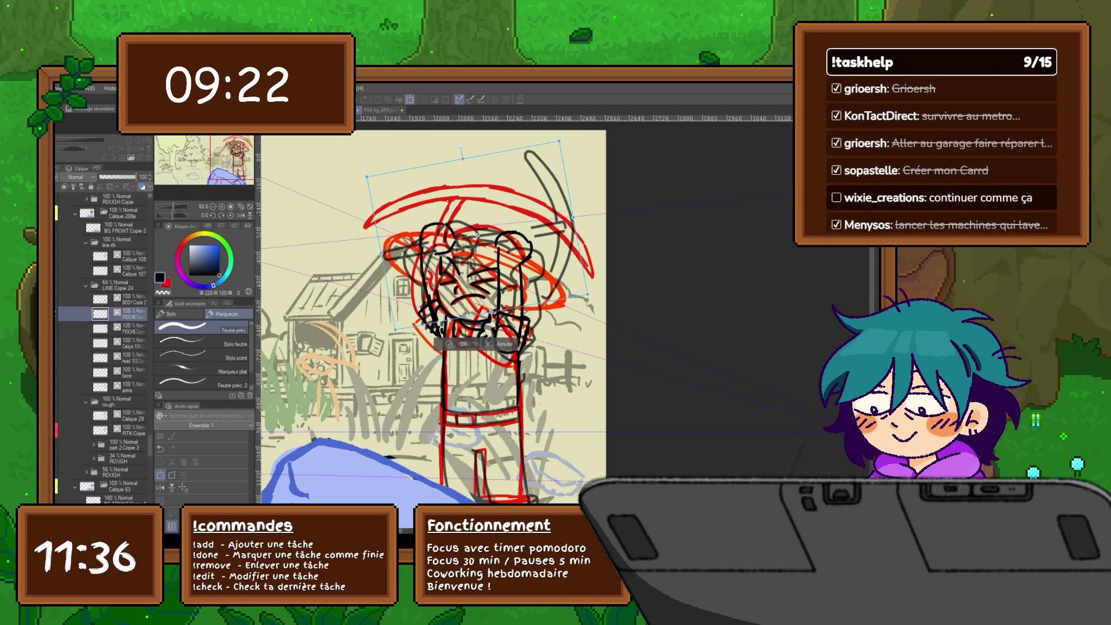
pyautogui.press('Return')
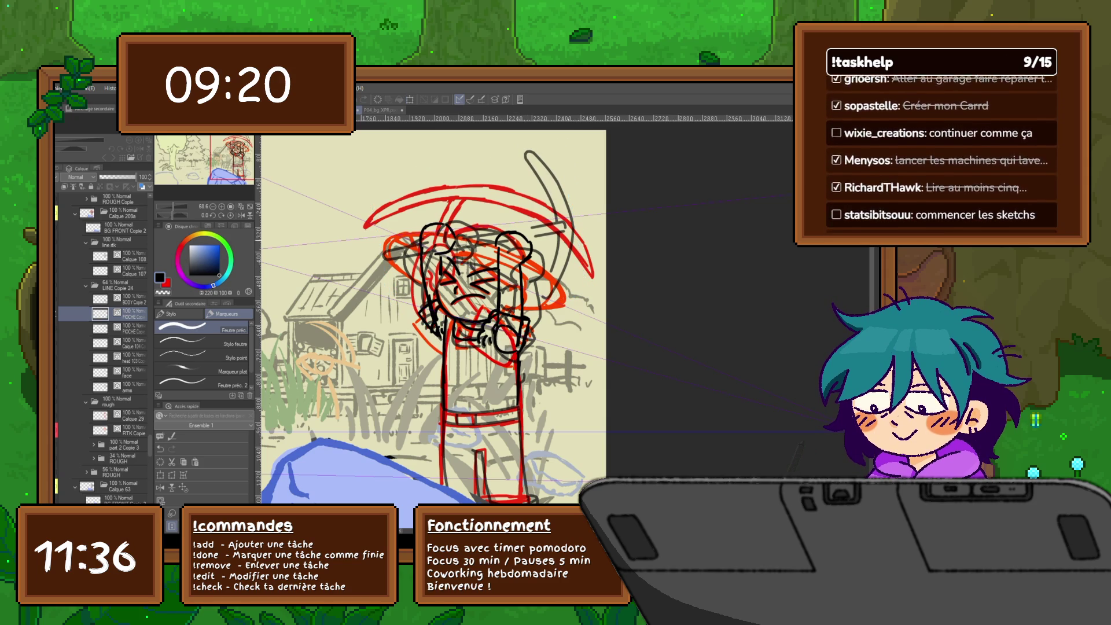
# Lasso the curved stroke at the top of the pickaxe and rotate it counterclockwise.
pyautogui.press('m')
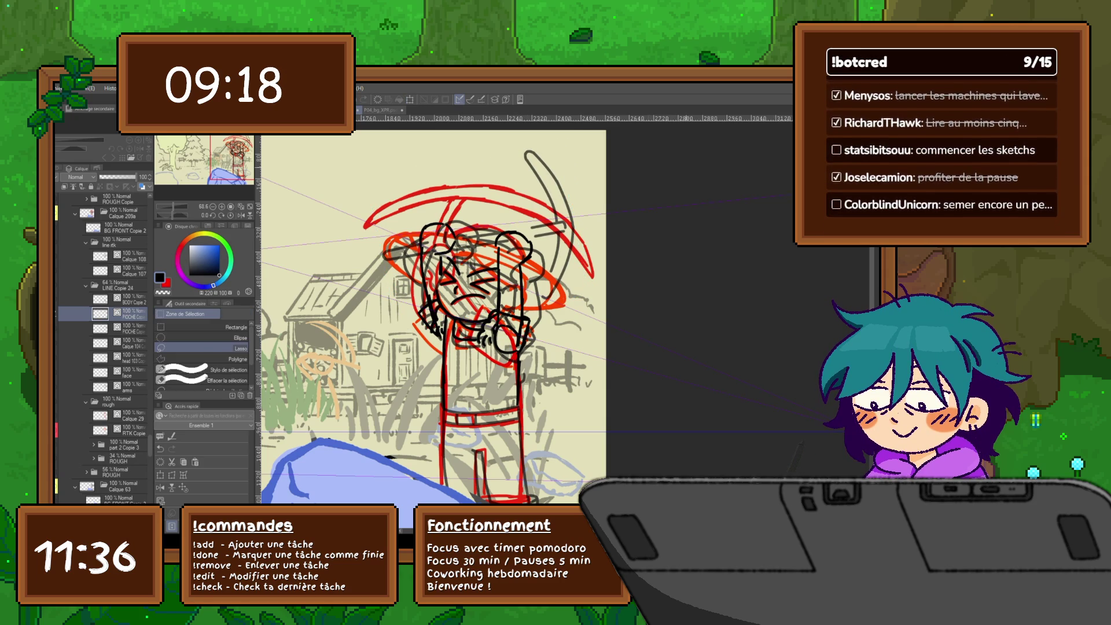
pyautogui.moveTo(545, 202)
pyautogui.mouseDown()
pyautogui.moveTo(524, 154)
pyautogui.moveTo(579, 287)
pyautogui.moveTo(550, 298)
pyautogui.moveTo(552, 252)
pyautogui.mouseUp()
pyautogui.hotkey('ctrl', 't')
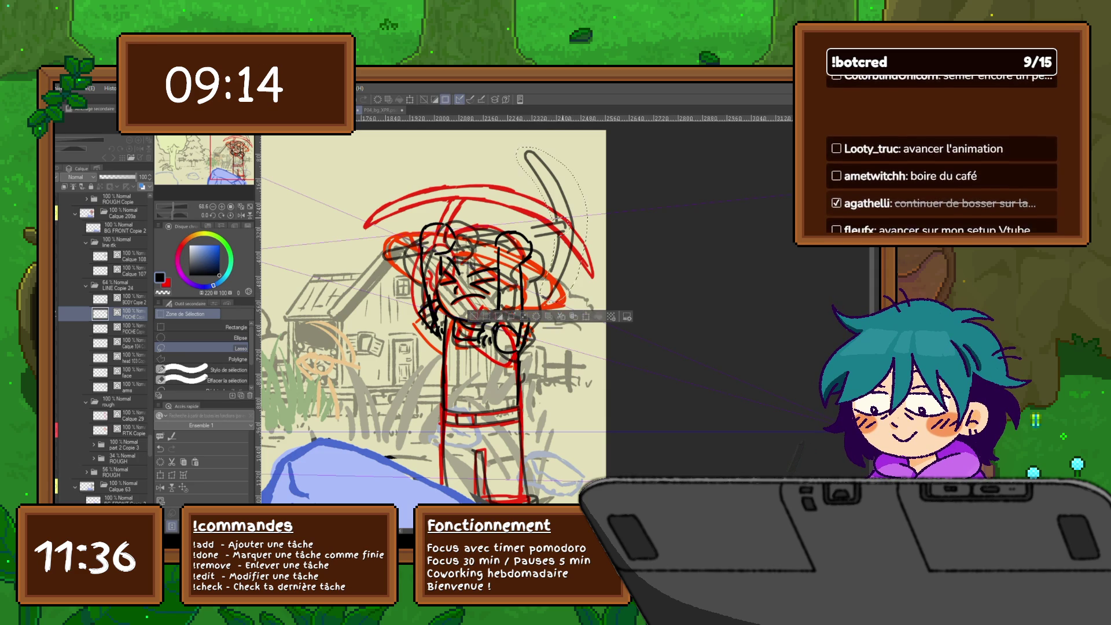
pyautogui.moveTo(592, 307); pyautogui.dragTo(615, 289)
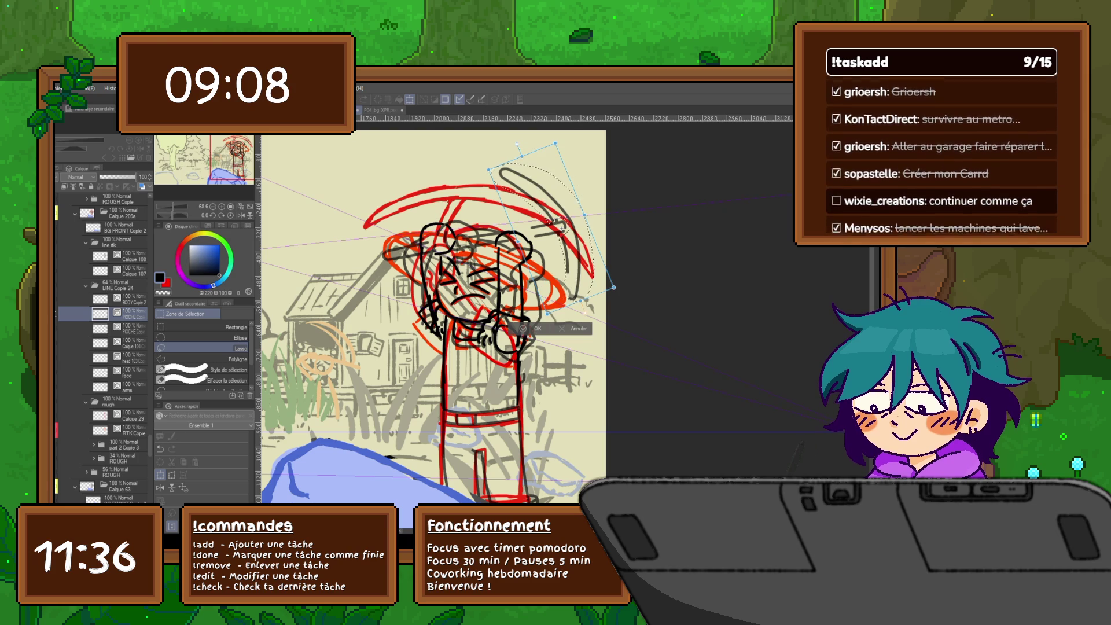
pyautogui.press('Return')
pyautogui.hotkey('ctrl', 'd')
# Return to the pen and undo then redo to compare the inked frame.
pyautogui.press('p')
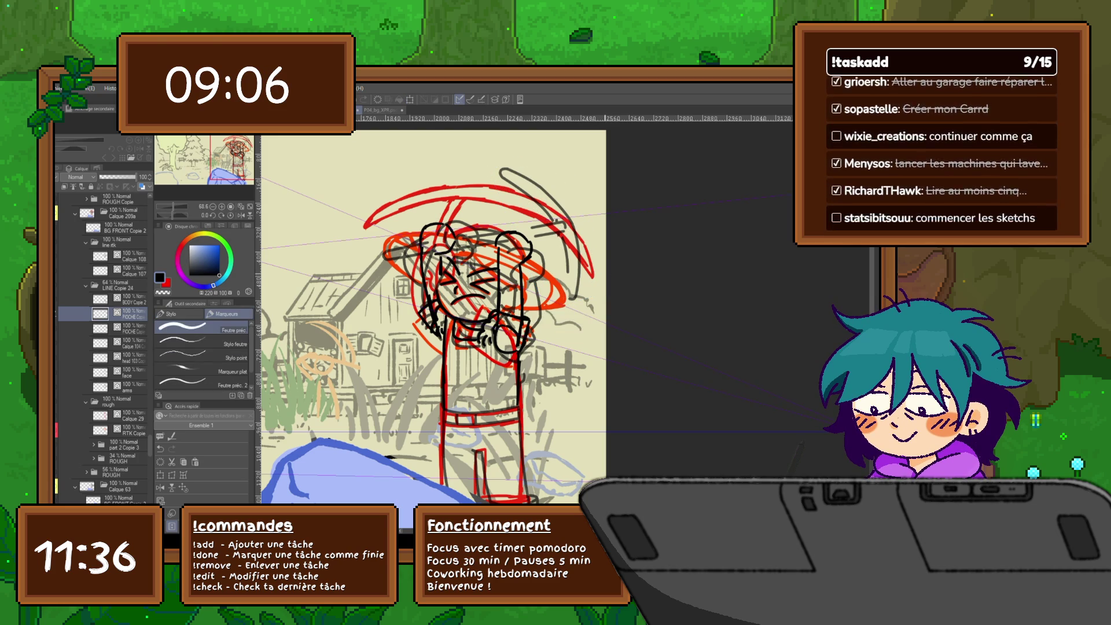
pyautogui.hotkey('ctrl', 'z')
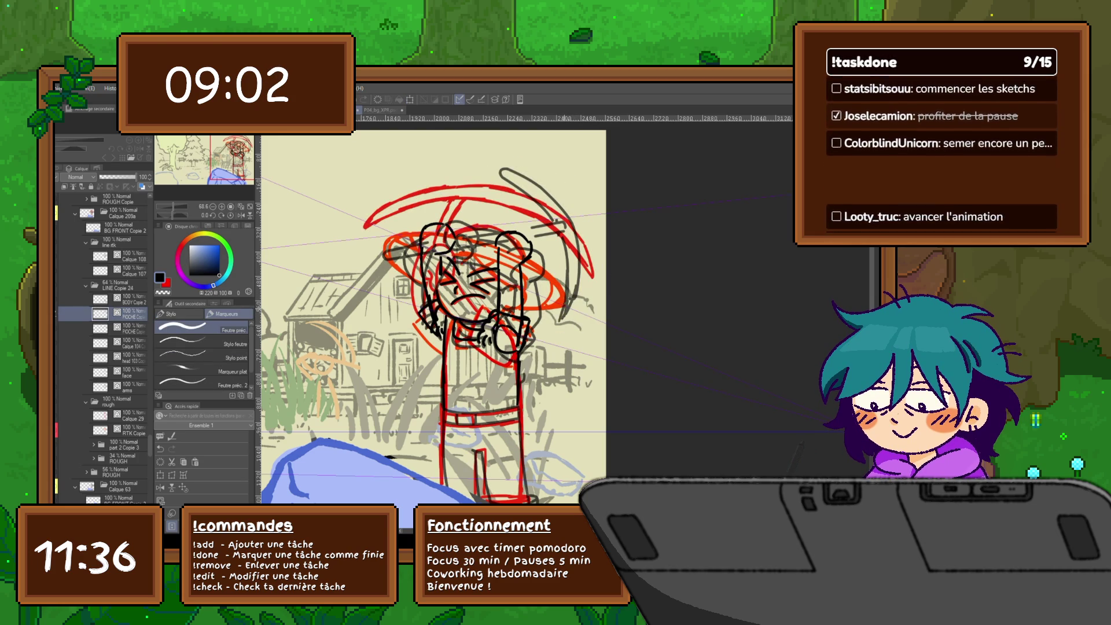
pyautogui.hotkey('ctrl', 'y')
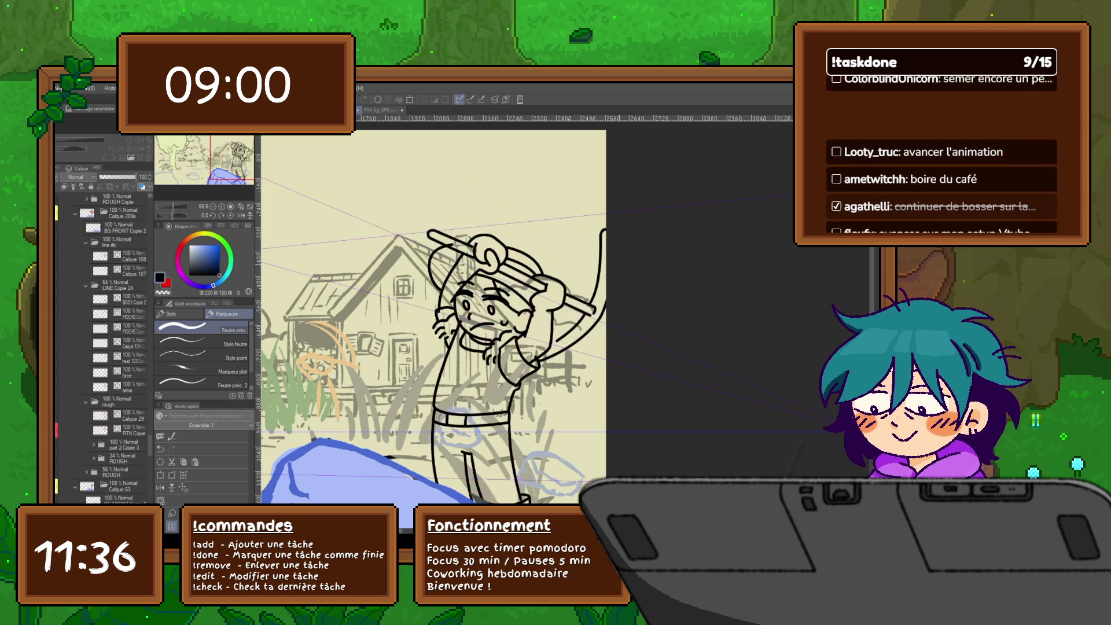
pyautogui.hotkey('ctrl', 'z')
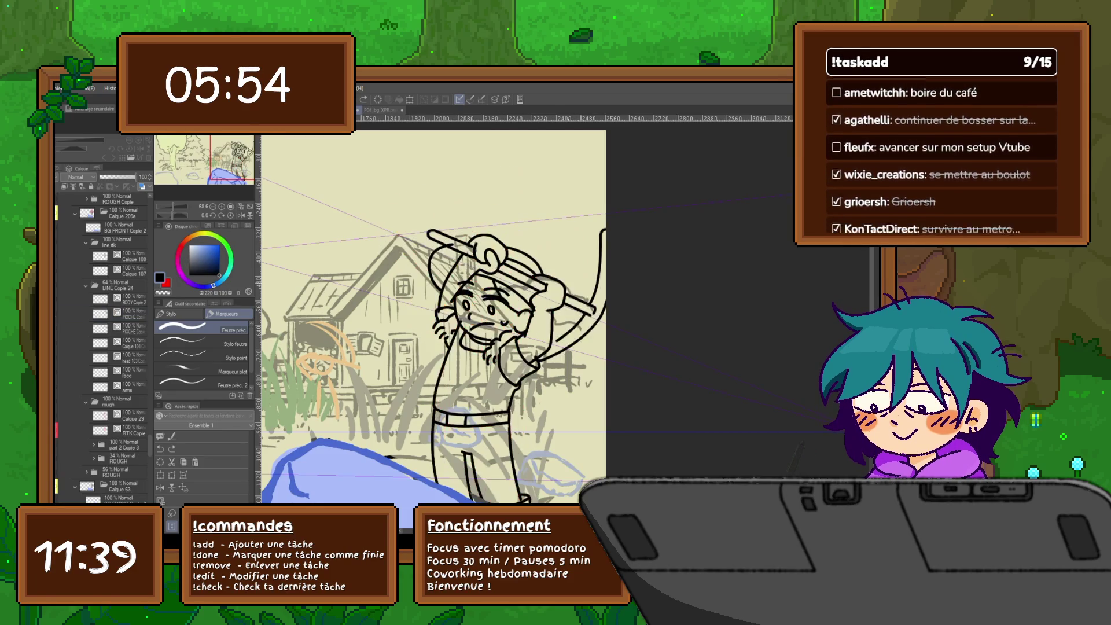
pyautogui.click(63, 313)
pyautogui.click(64, 313)
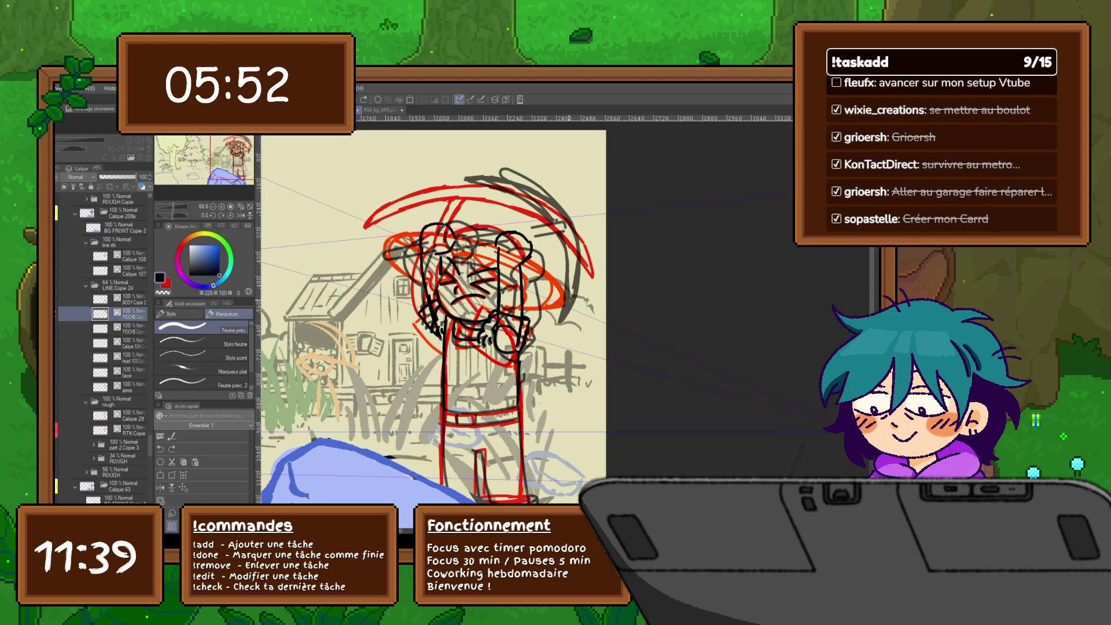
pyautogui.click(64, 314)
pyautogui.click(63, 313)
pyautogui.moveTo(561, 311); pyautogui.dragTo(552, 336)
pyautogui.click(64, 313)
pyautogui.click(64, 314)
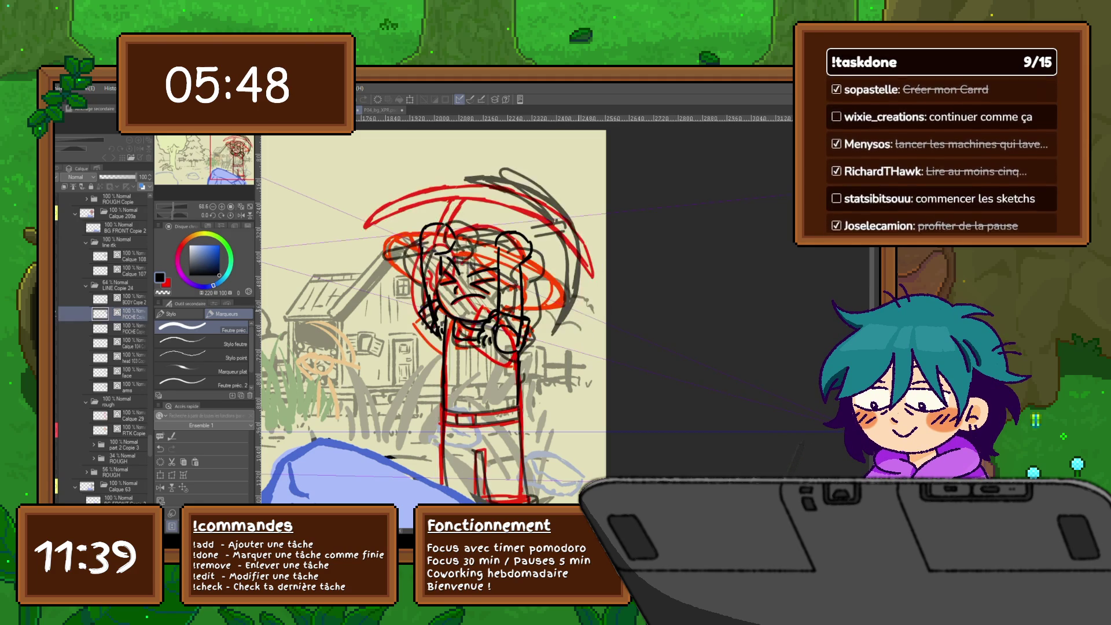
pyautogui.click(64, 313)
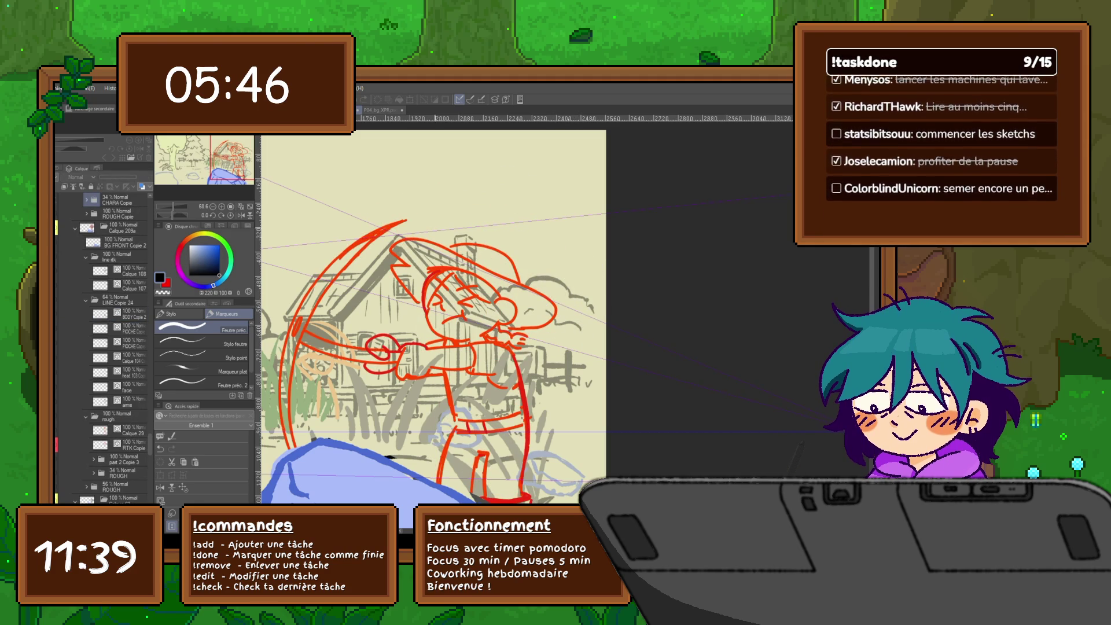
pyautogui.click(61, 328)
pyautogui.click(61, 329)
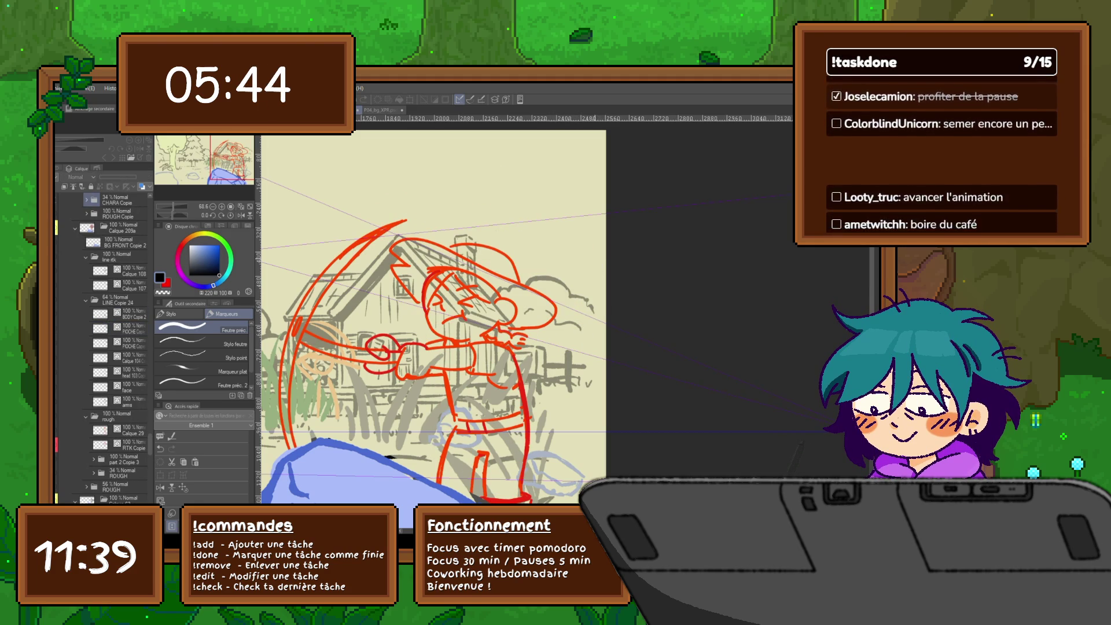
pyautogui.click(60, 329)
pyautogui.click(61, 328)
pyautogui.click(60, 329)
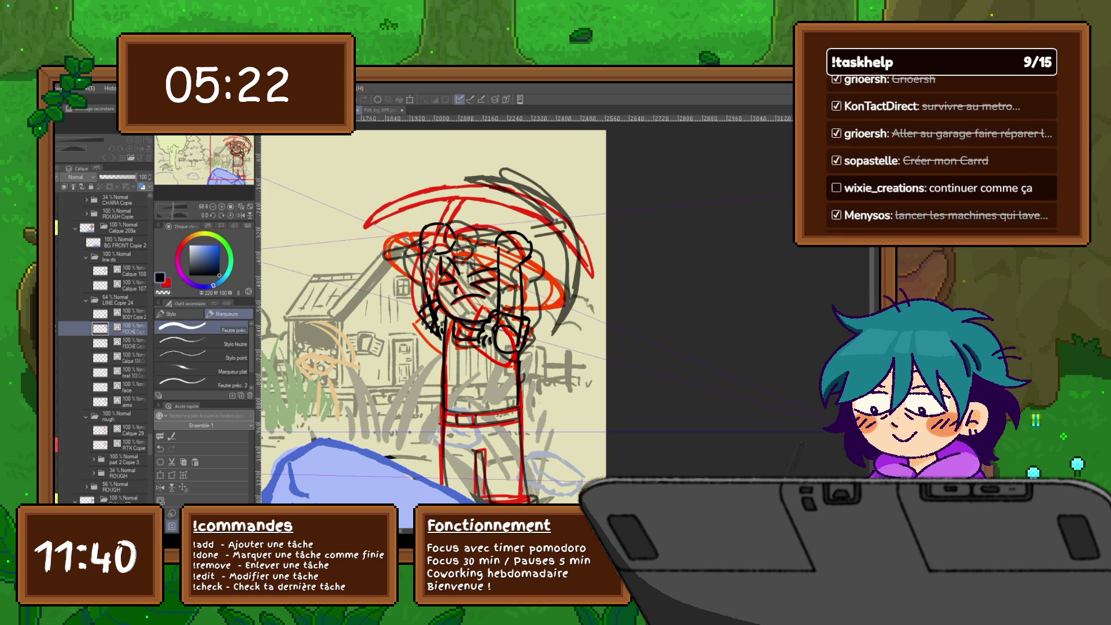
pyautogui.scroll(-1, 105, 348)
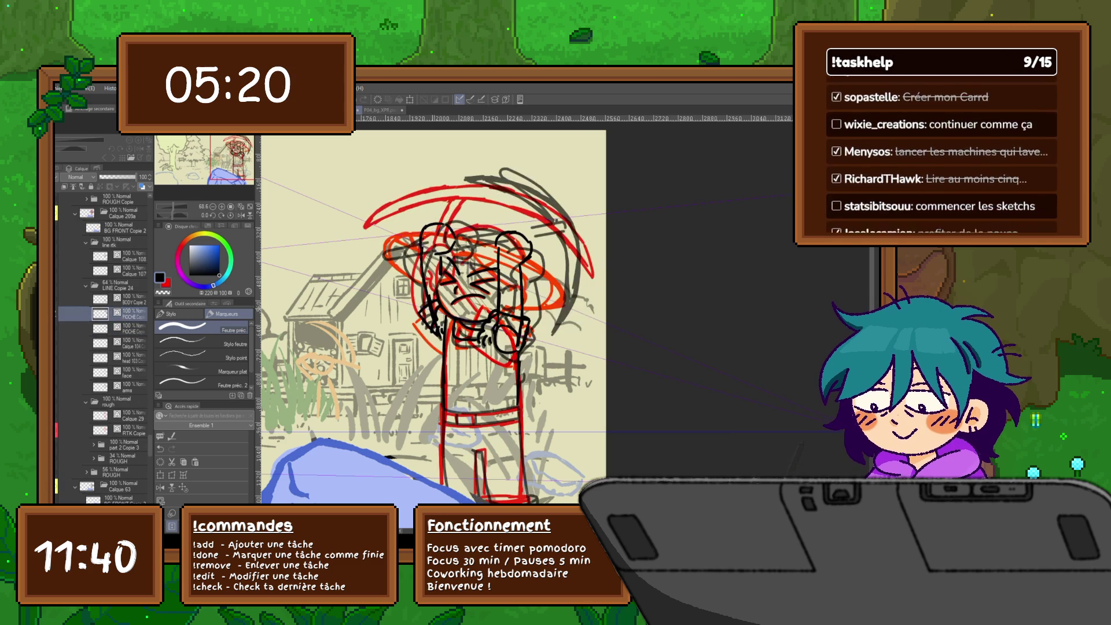
pyautogui.click(124, 256)
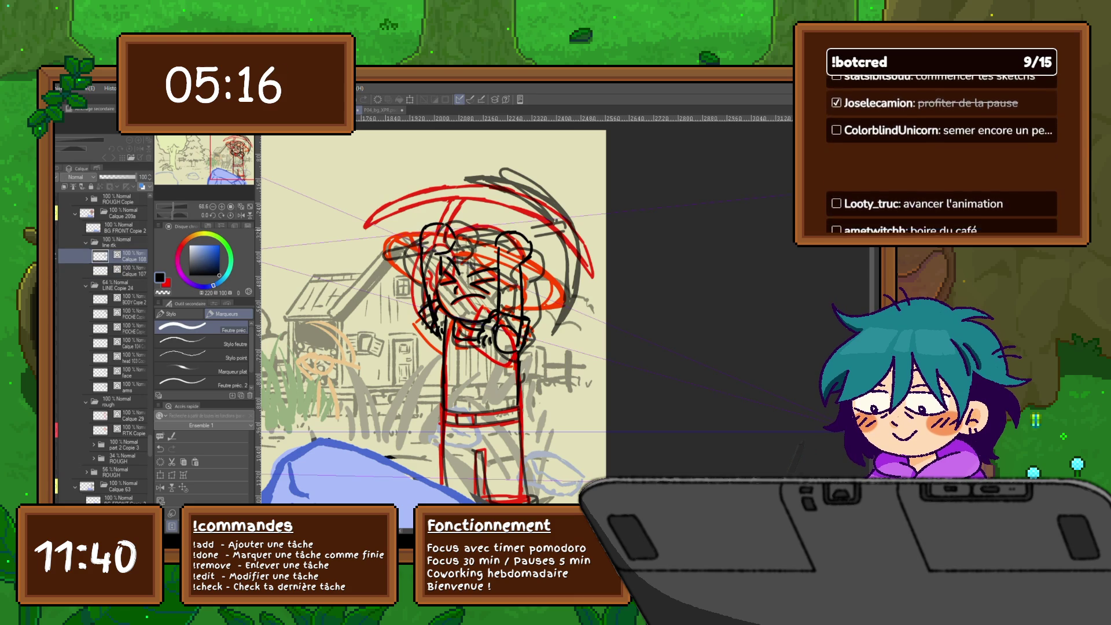
pyautogui.moveTo(493, 246)
pyautogui.mouseDown()
pyautogui.moveTo(505, 220)
pyautogui.moveTo(532, 238)
pyautogui.moveTo(520, 273)
pyautogui.mouseUp()
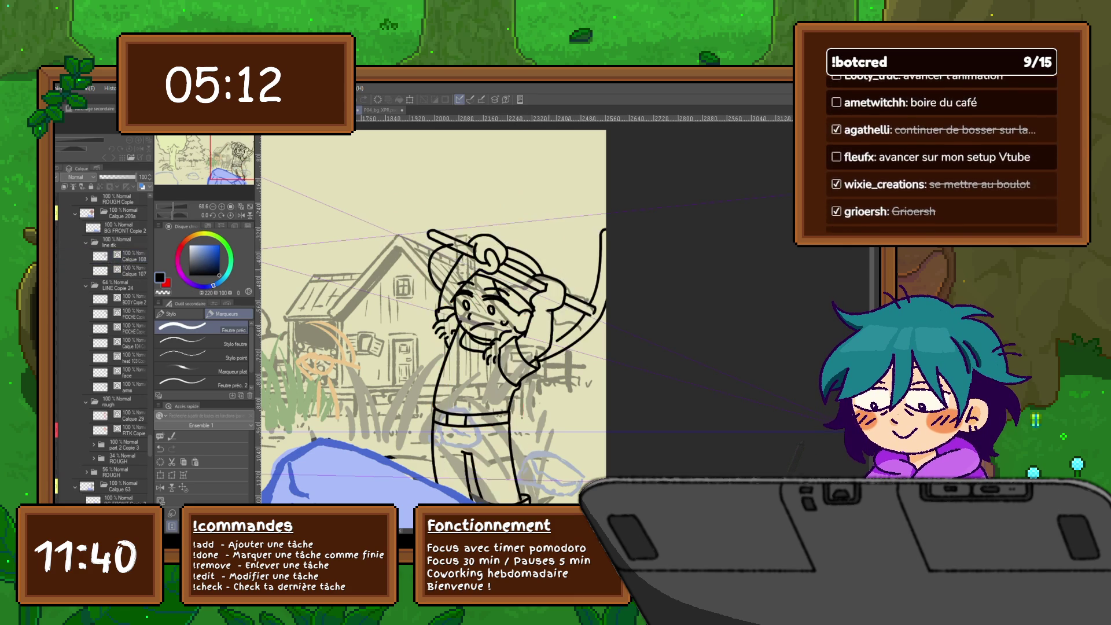
pyautogui.click(60, 256)
pyautogui.click(61, 256)
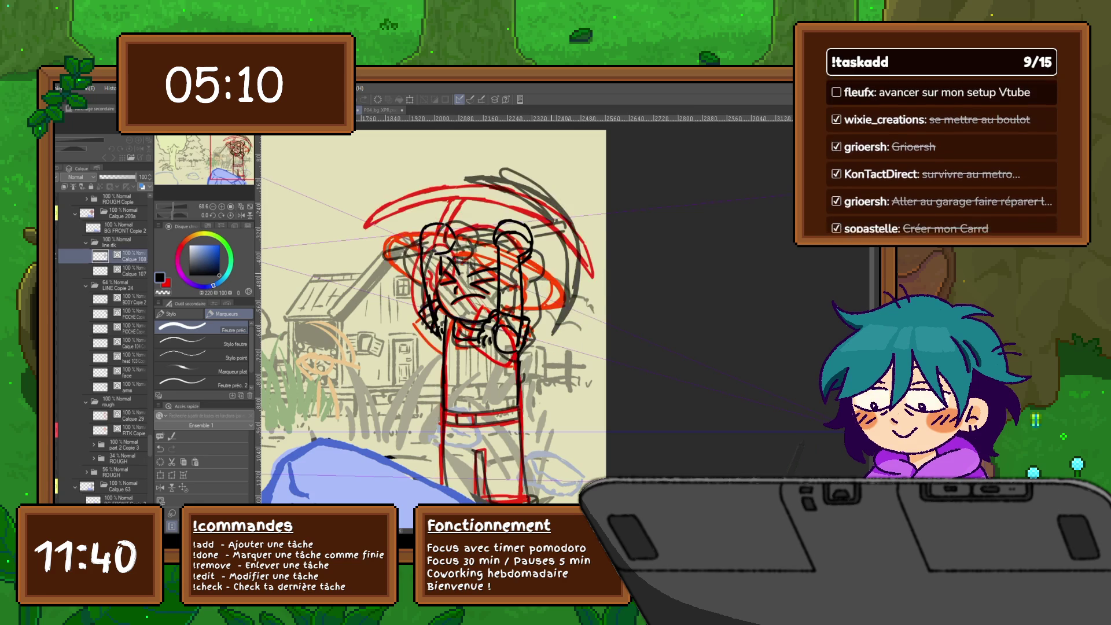
pyautogui.click(60, 256)
pyautogui.click(60, 256)
pyautogui.hotkey('ctrl', 'z')
pyautogui.hotkey('ctrl', 'z')
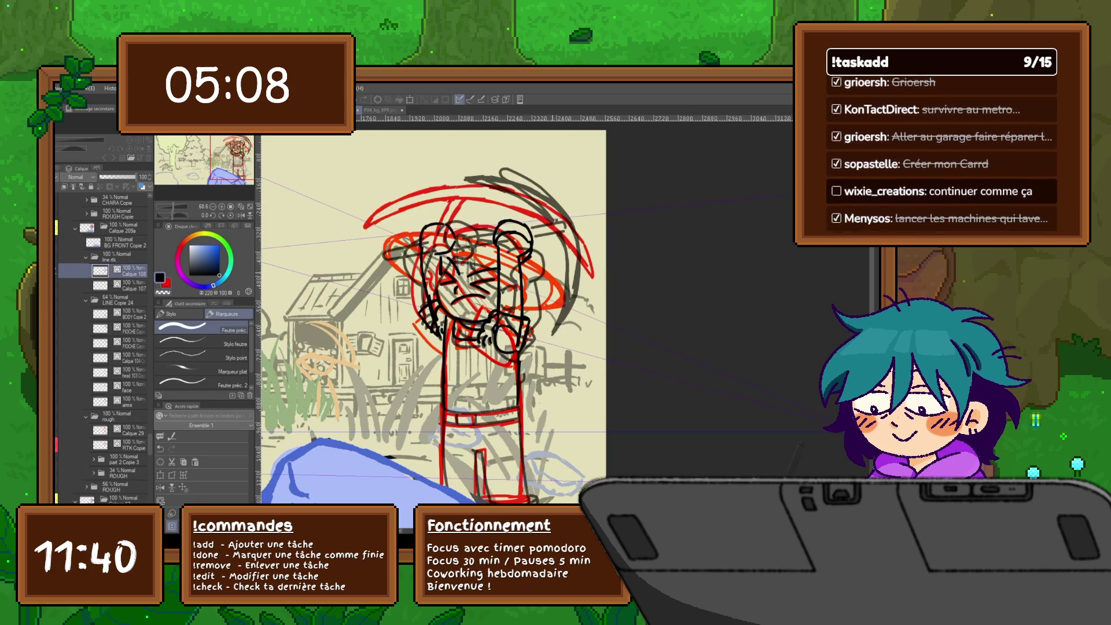
pyautogui.hotkey('ctrl', 'z')
pyautogui.hotkey('ctrl', 'z')
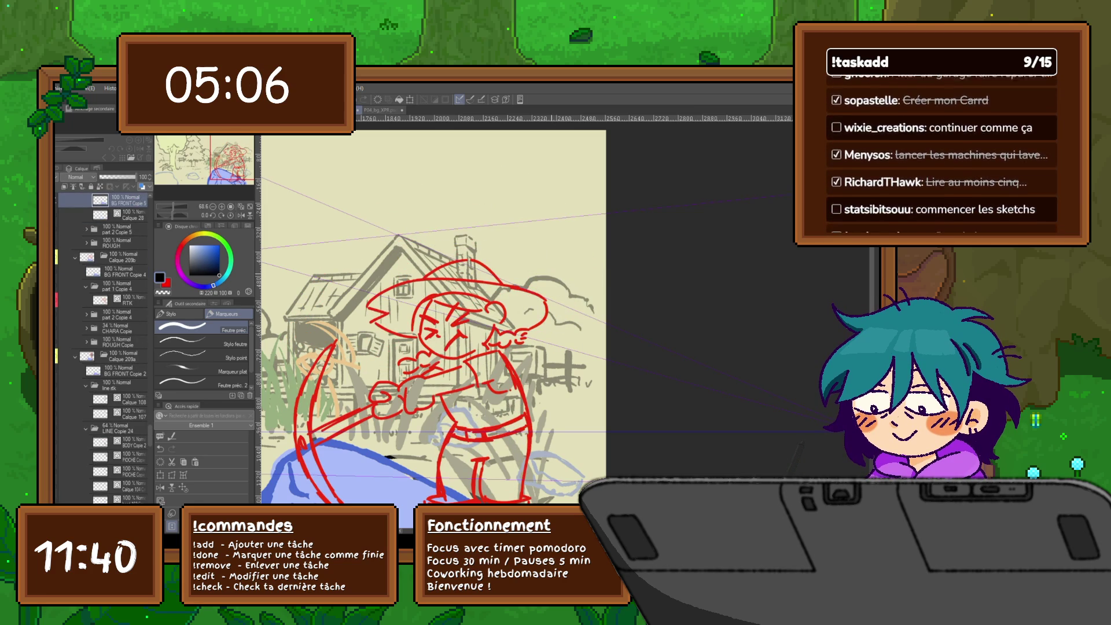
pyautogui.hotkey('ctrl', 'z')
pyautogui.hotkey('ctrl', 'y')
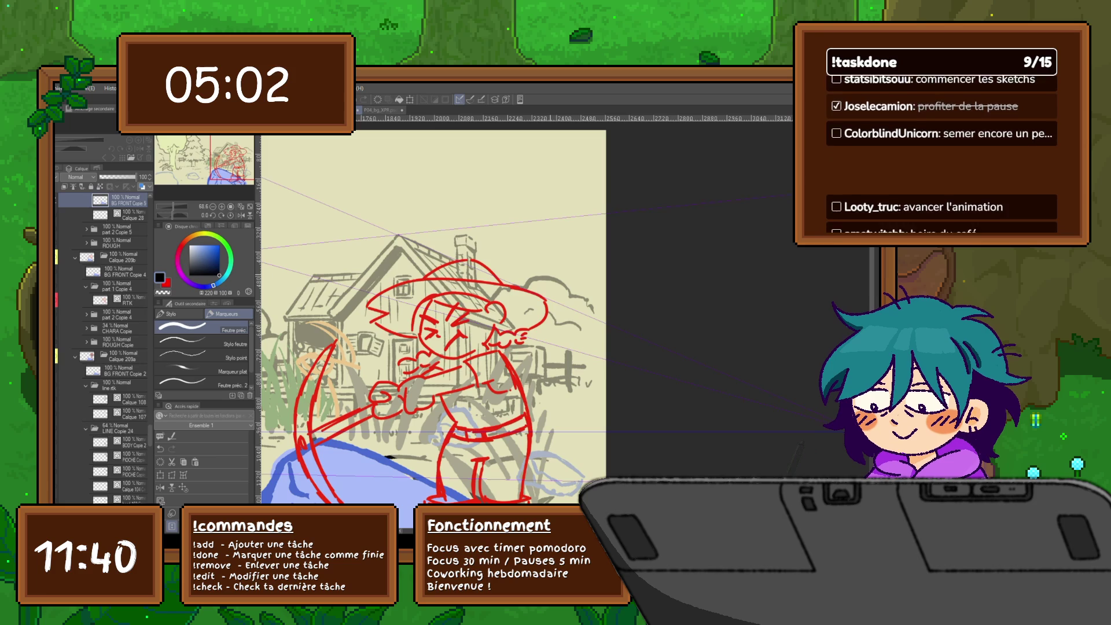
pyautogui.hotkey('ctrl', 'Right')
pyautogui.hotkey('ctrl', 'Right')
pyautogui.hotkey('ctrl', 'Right')
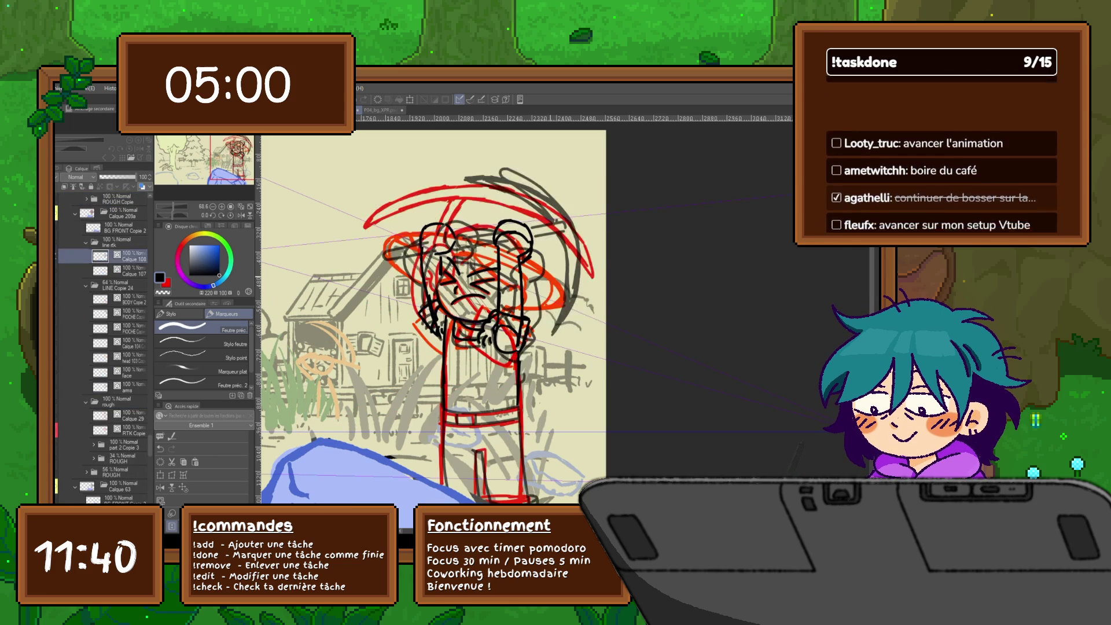
pyautogui.hotkey('ctrl', 'Right')
pyautogui.hotkey('ctrl', 'Left')
pyautogui.scroll(-2, 516, 309)
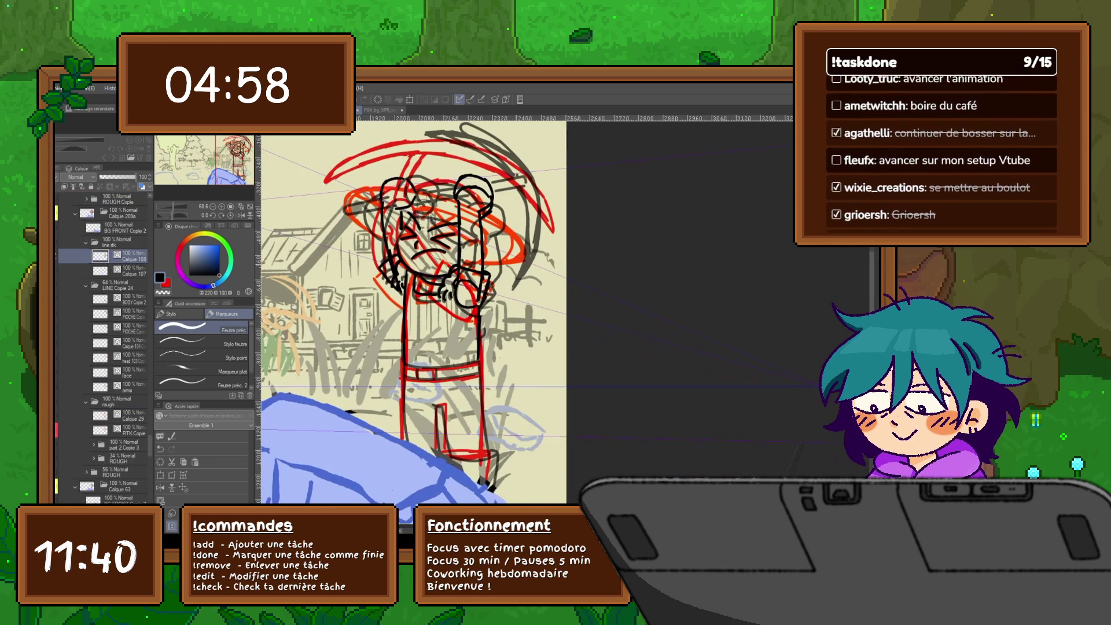
pyautogui.hotkey('ctrl', 'Right')
pyautogui.hotkey('ctrl', 'Left')
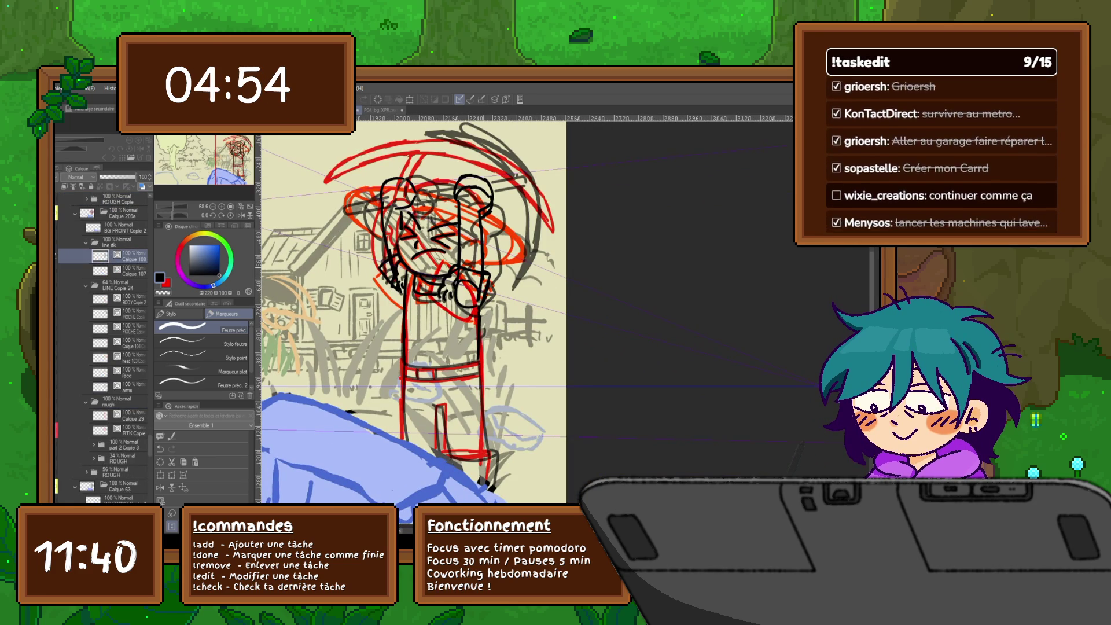
pyautogui.hotkey('ctrl', 'Right')
pyautogui.hotkey('ctrl', 'Left')
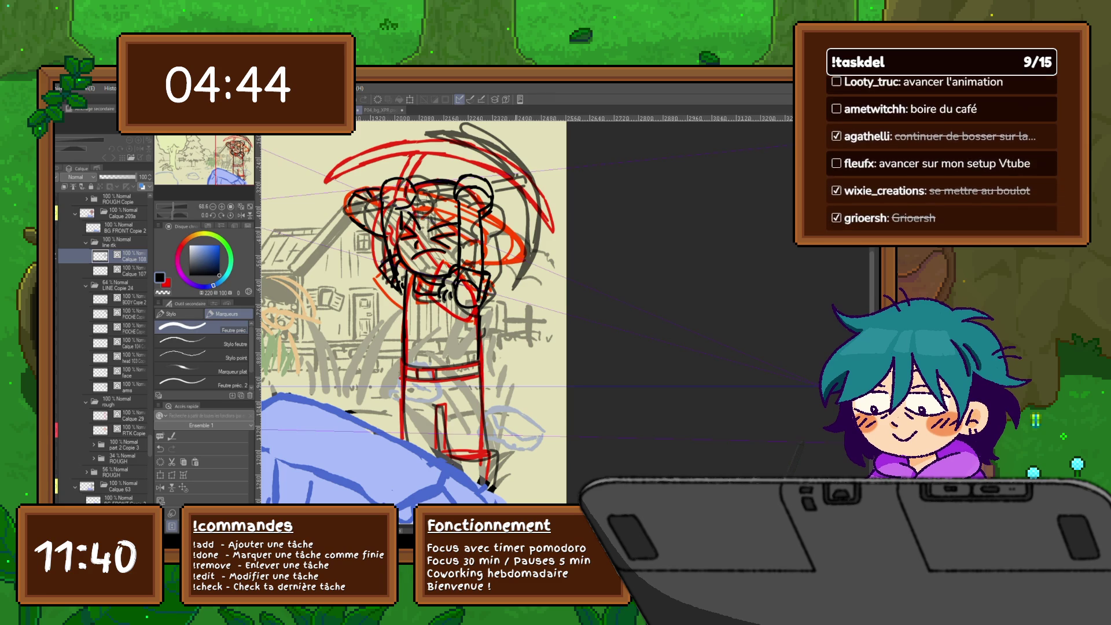
pyautogui.press('Right')
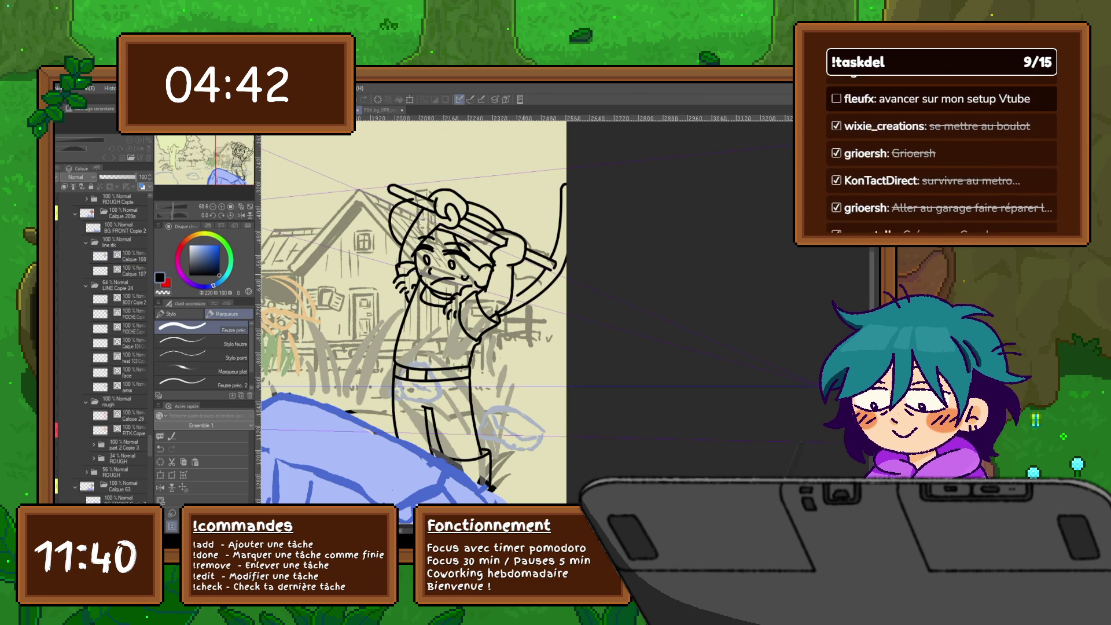
pyautogui.press('Right')
pyautogui.press('Right')
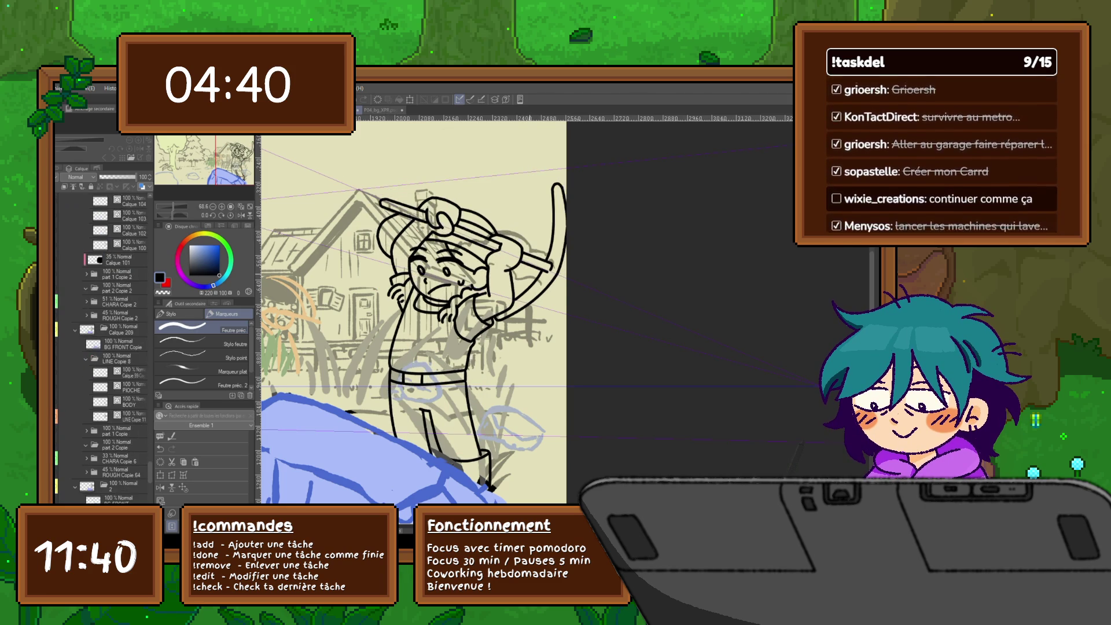
pyautogui.press('Right')
pyautogui.press('Right')
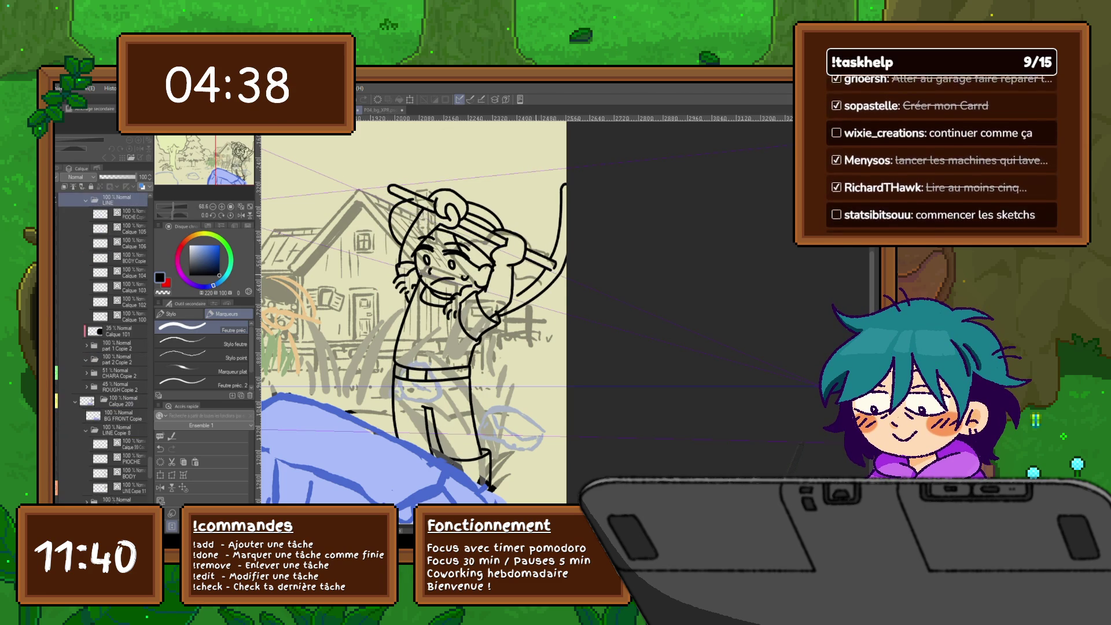
pyautogui.press('Left')
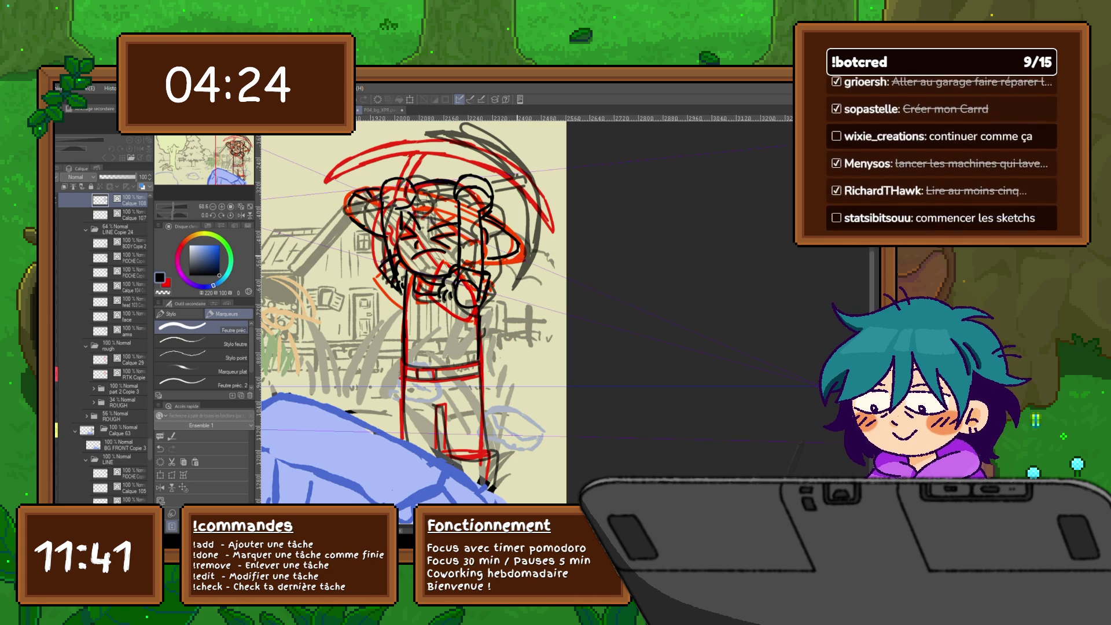
# Toggle the black lineart layers off and on to compare them with the rough.
pyautogui.click(64, 271)
pyautogui.click(64, 271)
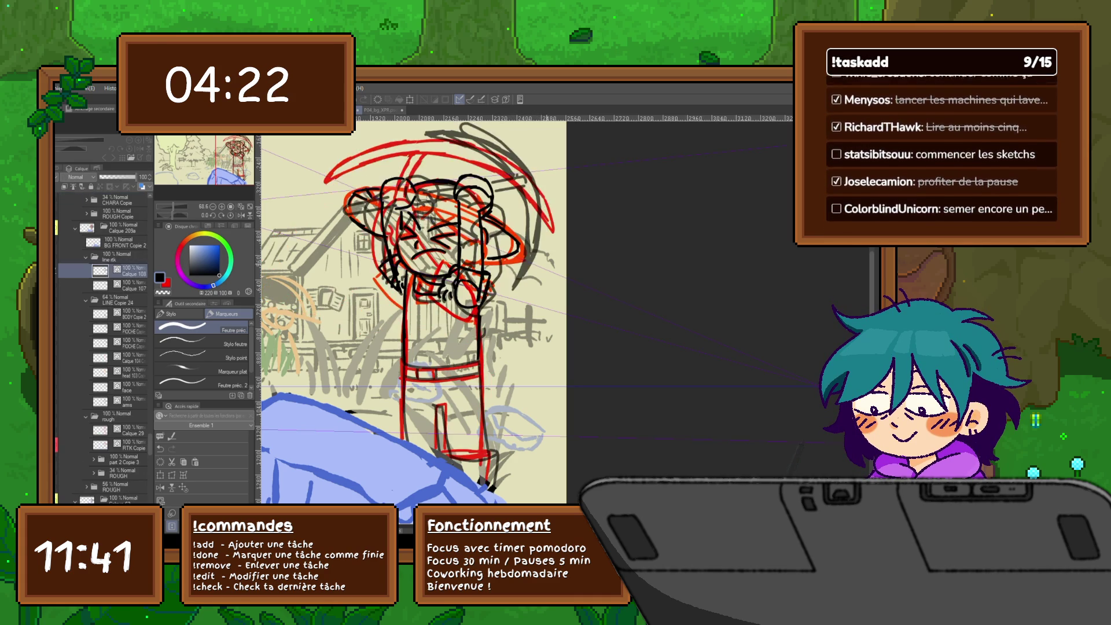
pyautogui.click(63, 271)
pyautogui.click(64, 271)
pyautogui.click(64, 271)
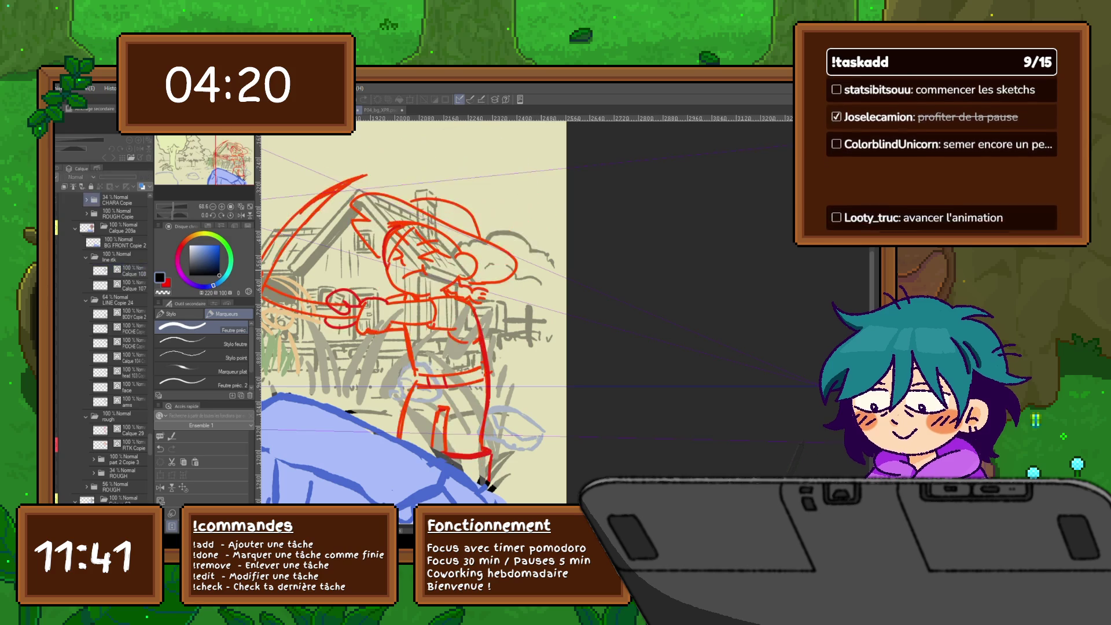
pyautogui.click(63, 271)
pyautogui.scroll(-1, 414, 301)
pyautogui.scroll(-1, 101, 348)
pyautogui.click(64, 256)
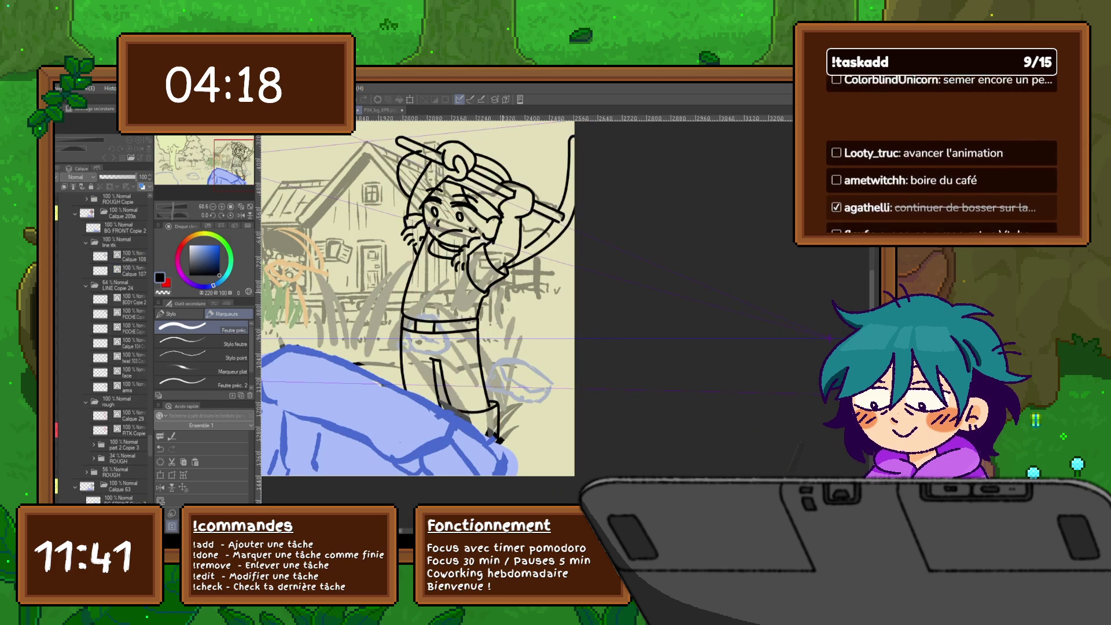
pyautogui.click(64, 256)
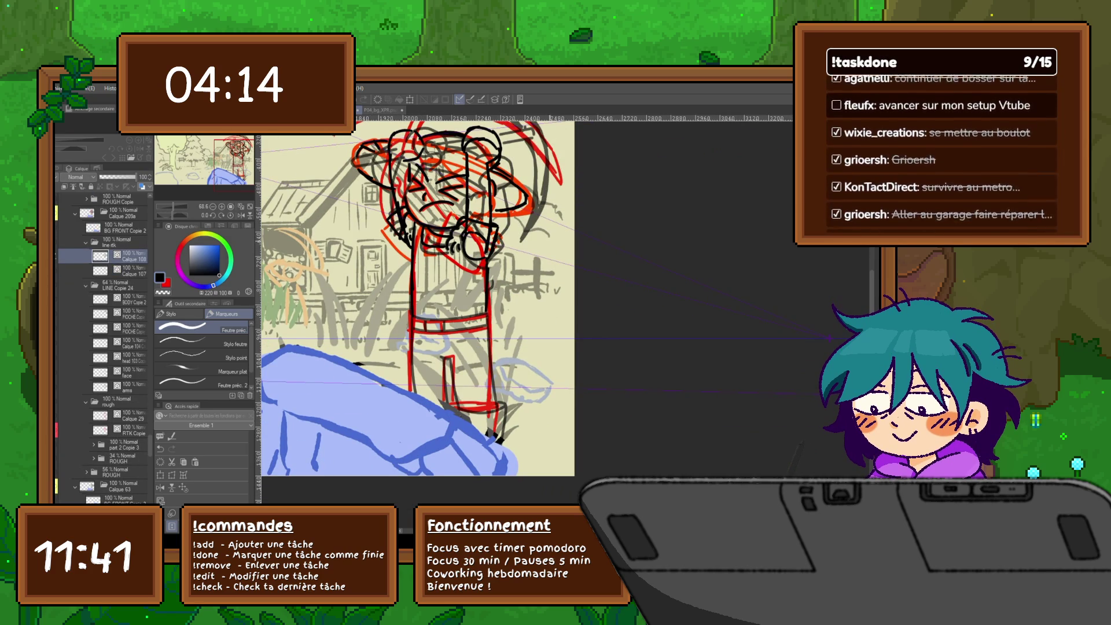
# Hide the red rough sketch layer.
pyautogui.scroll(-2, 432, 301)
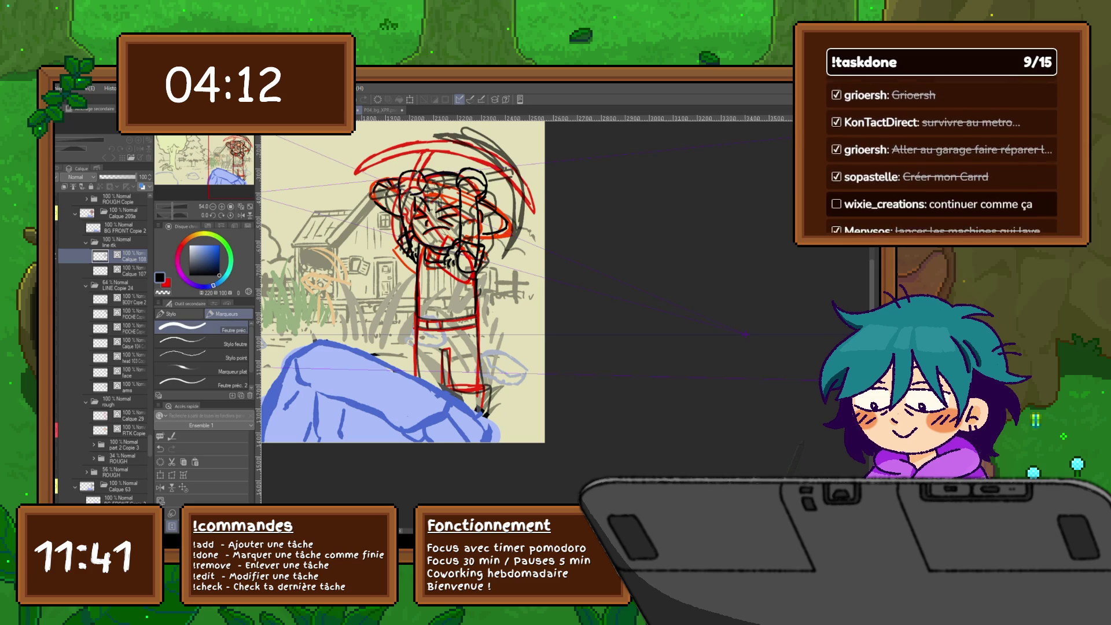
pyautogui.press('Delete')
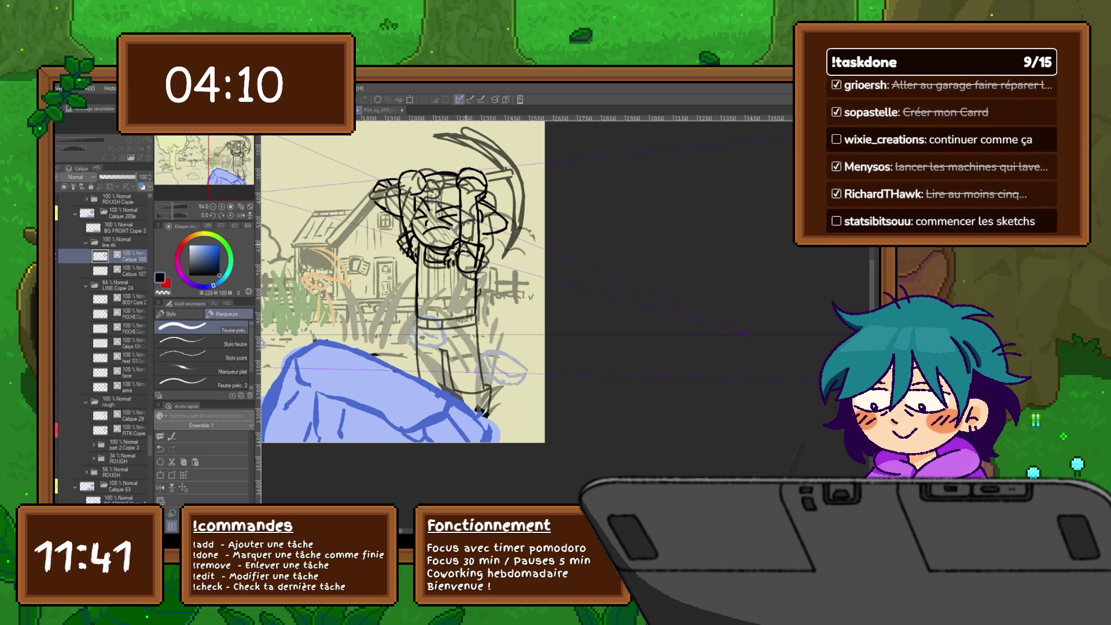
pyautogui.scroll(2, 405, 289)
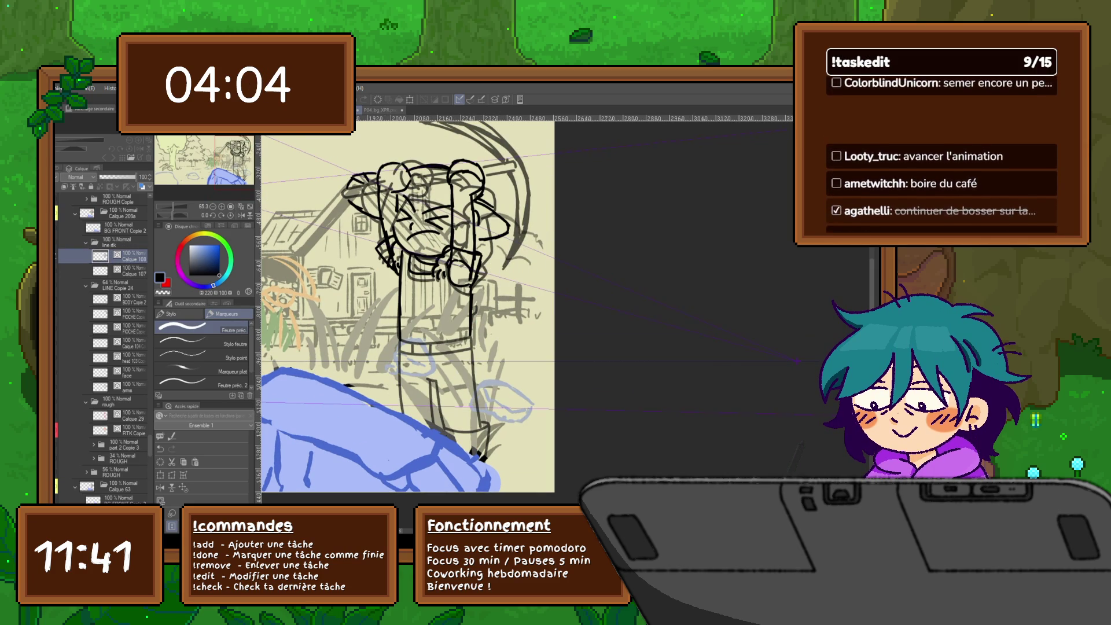
# Add new layers Calque 109 and Calque 110 and apply a transform to the head.
pyautogui.hotkey('ctrl', 'shift', 'n')
pyautogui.scroll(1, 405, 316)
pyautogui.scroll(3, 405, 316)
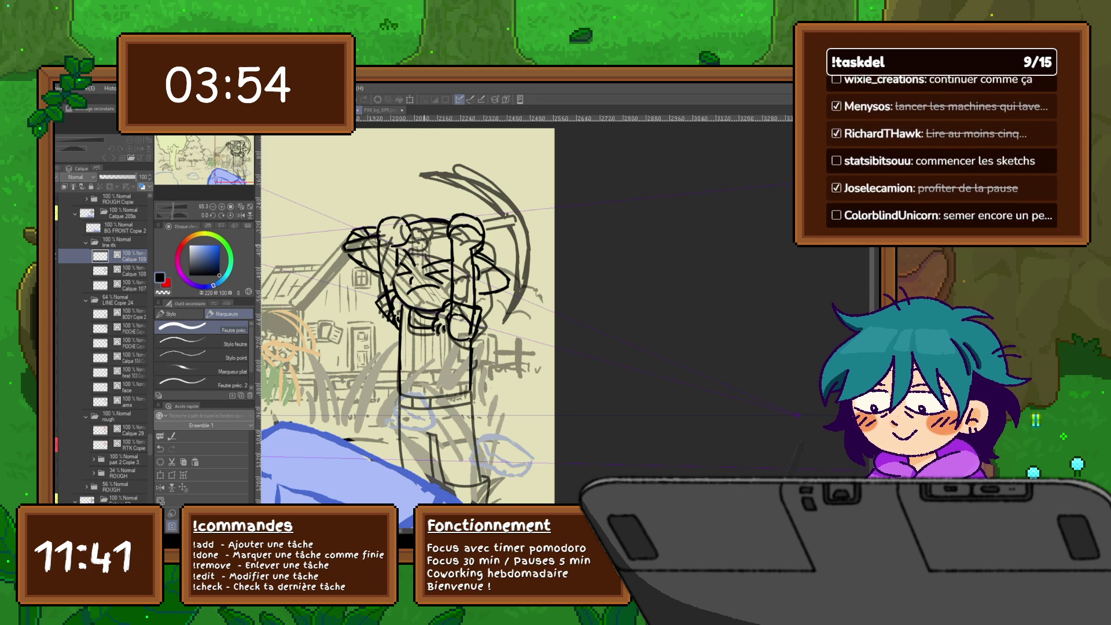
pyautogui.hotkey('ctrl', 'shift', 'n')
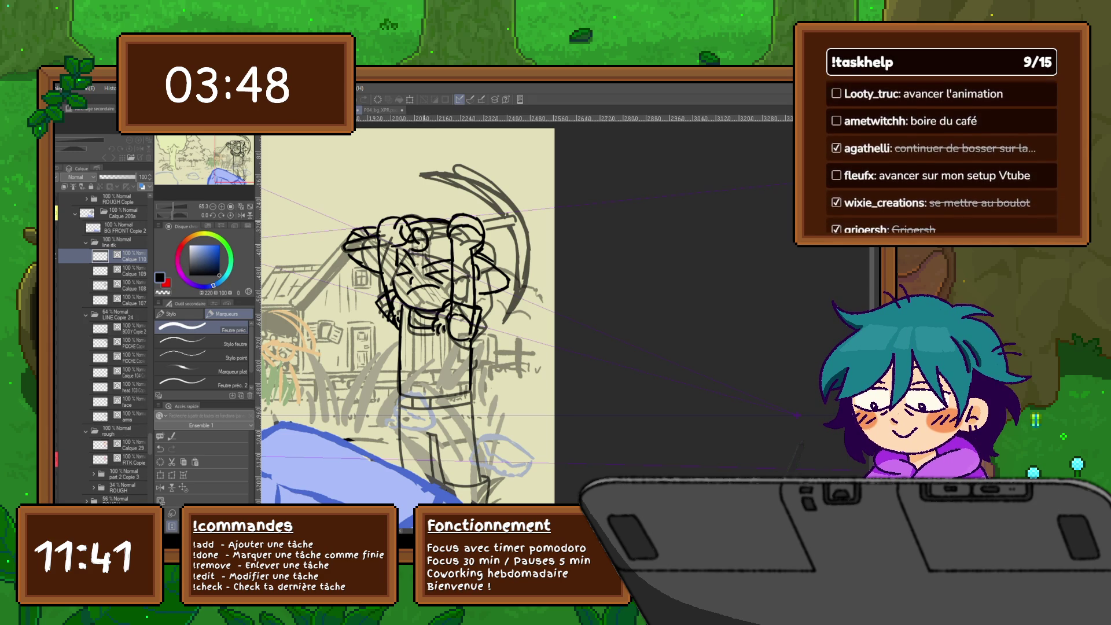
pyautogui.hotkey('ctrl', 't')
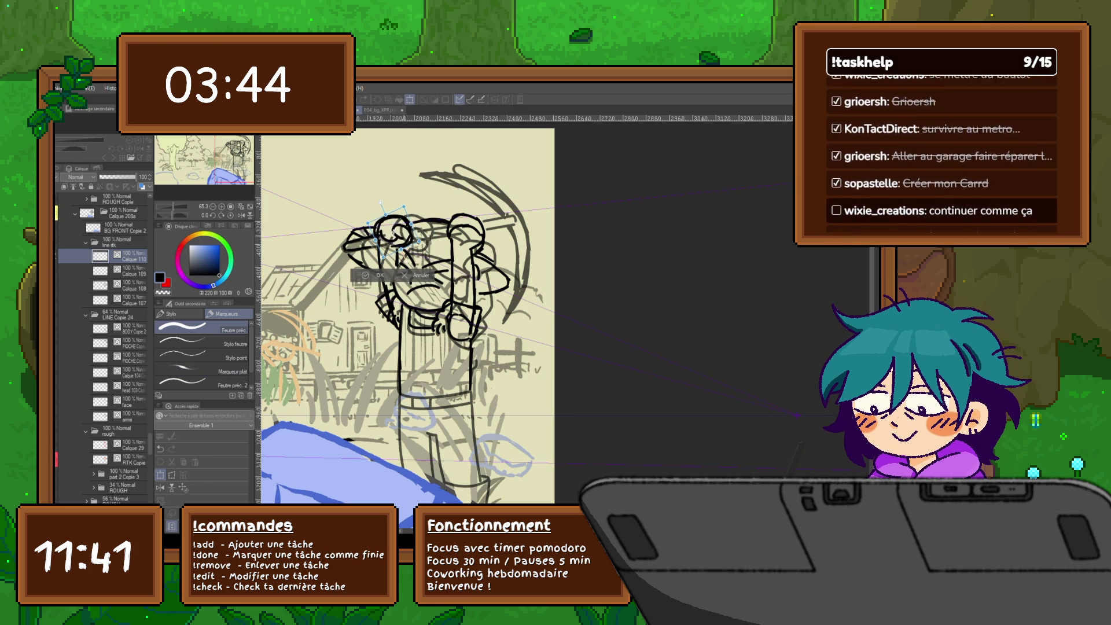
pyautogui.press('Return')
# On Calque 111, sketch head strokes and move and rotate them up-left.
pyautogui.hotkey('ctrl', 'shift', 'n')
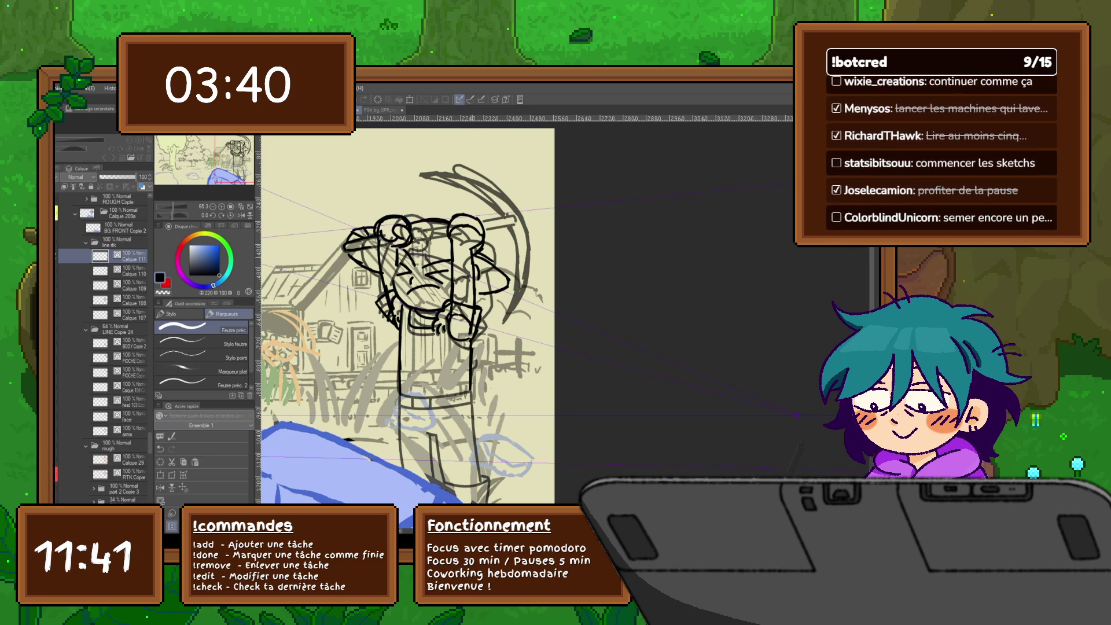
pyautogui.moveTo(461, 244)
pyautogui.mouseDown()
pyautogui.moveTo(478, 242)
pyautogui.moveTo(493, 259)
pyautogui.moveTo(486, 272)
pyautogui.mouseUp()
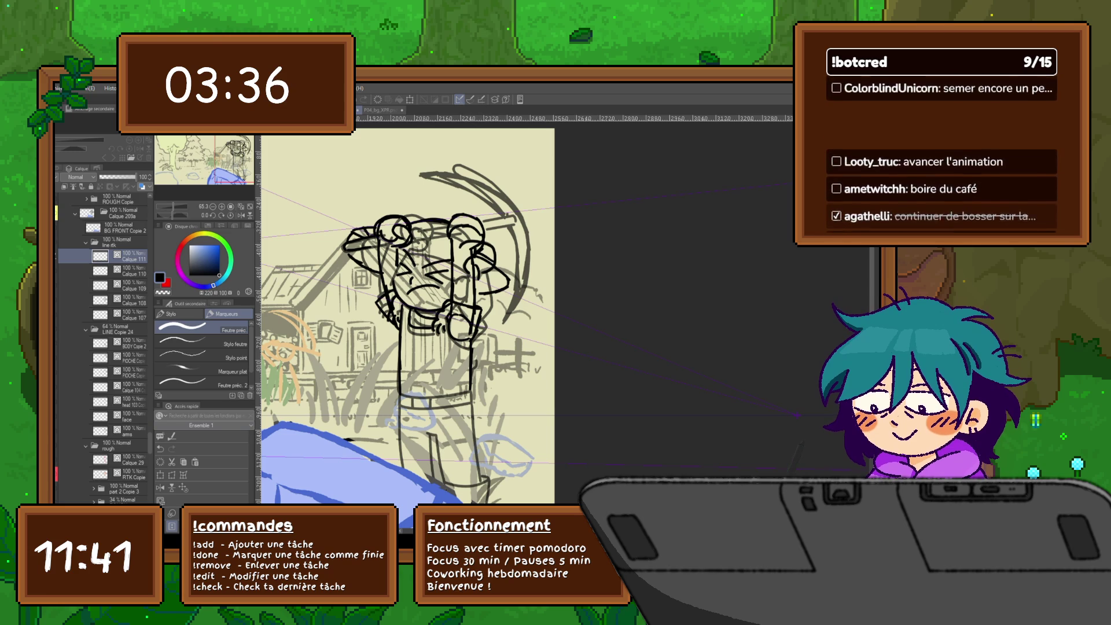
pyautogui.hotkey('ctrl', 'shift', 'n')
pyautogui.hotkey('ctrl', 'z')
pyautogui.hotkey('ctrl', 't')
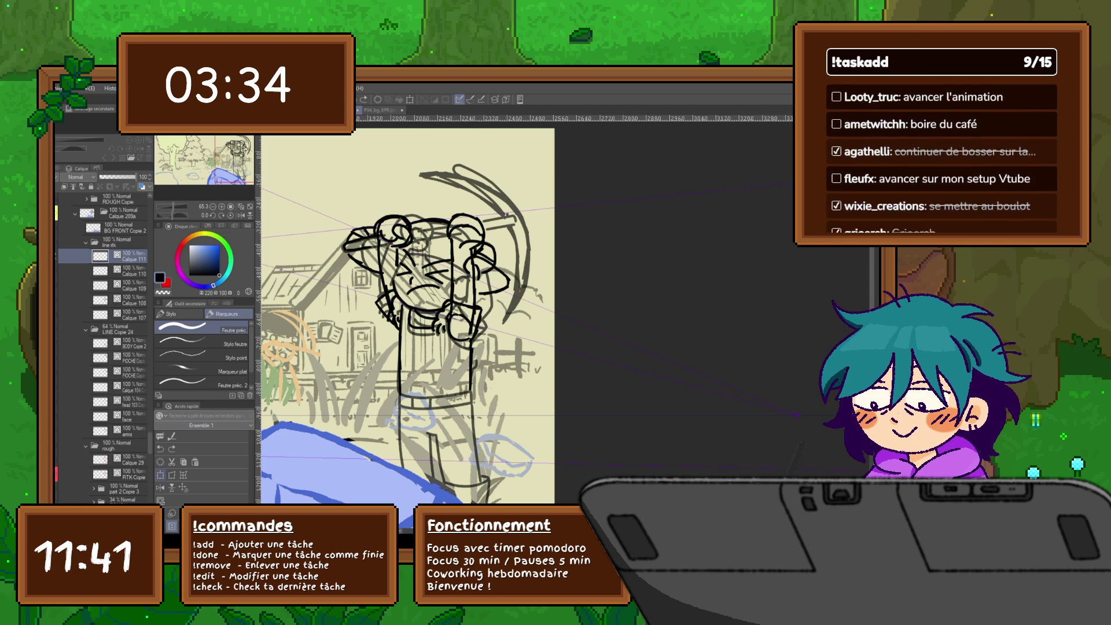
pyautogui.moveTo(475, 243); pyautogui.dragTo(454, 228)
pyautogui.press('Return')
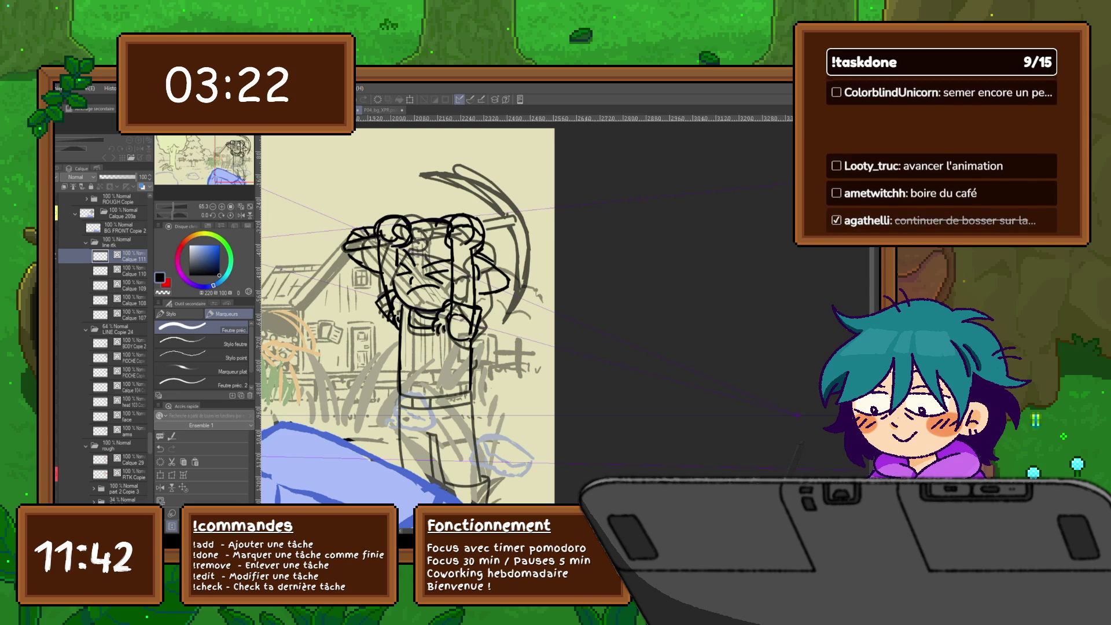
pyautogui.hotkey('ctrl', 'z')
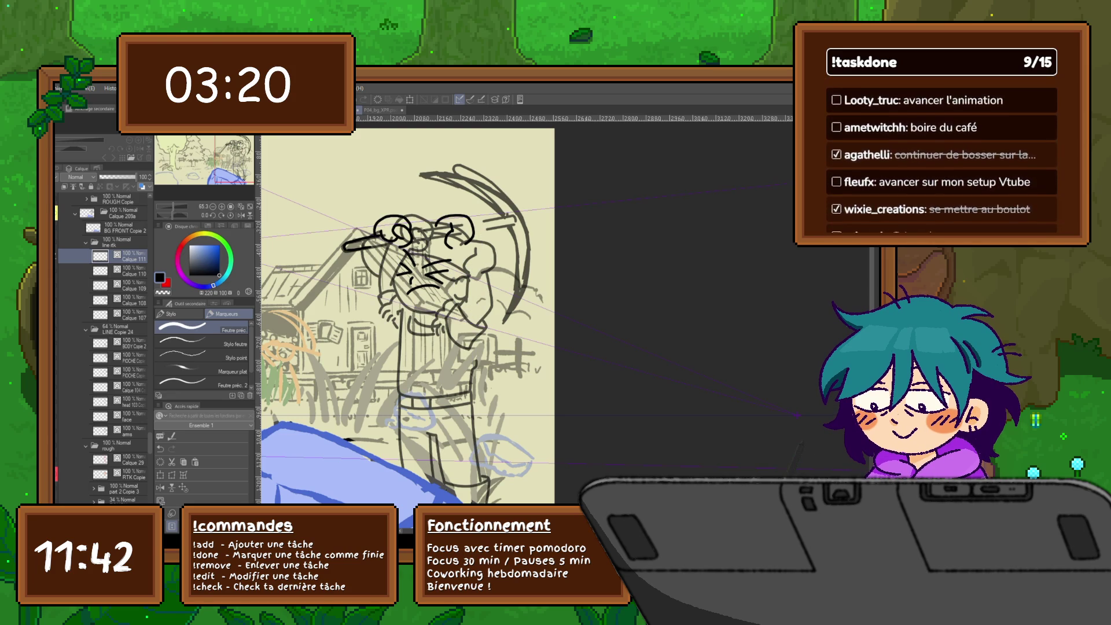
pyautogui.hotkey('ctrl', 'y')
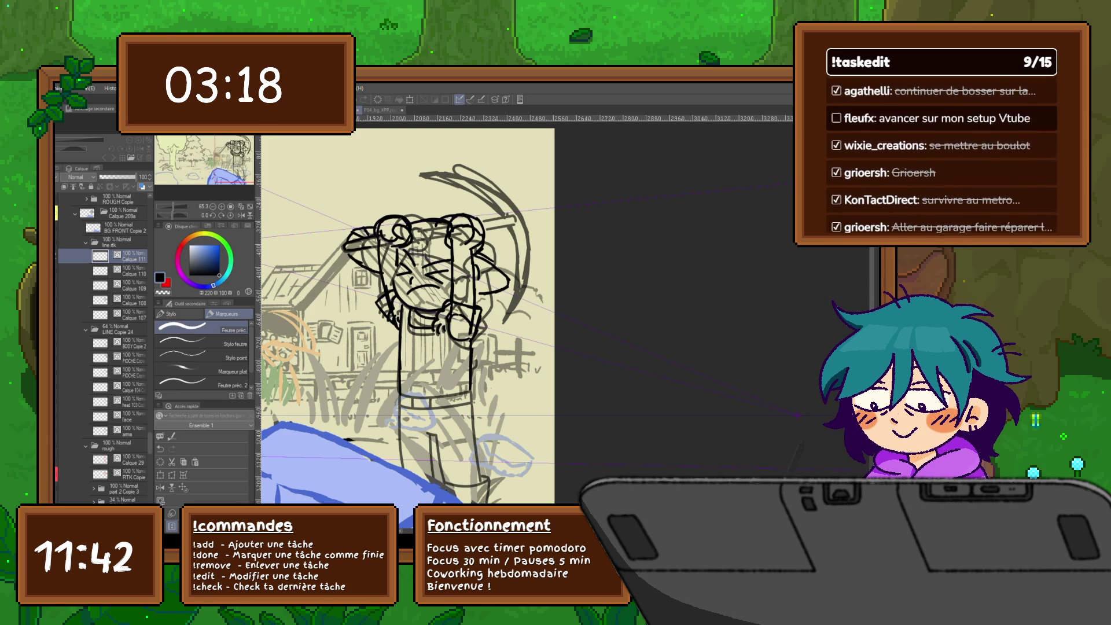
# Lower Calque 108 to 43% opacity and add new layer Calque 112 above the top layer.
pyautogui.click(130, 300)
pyautogui.click(115, 177)
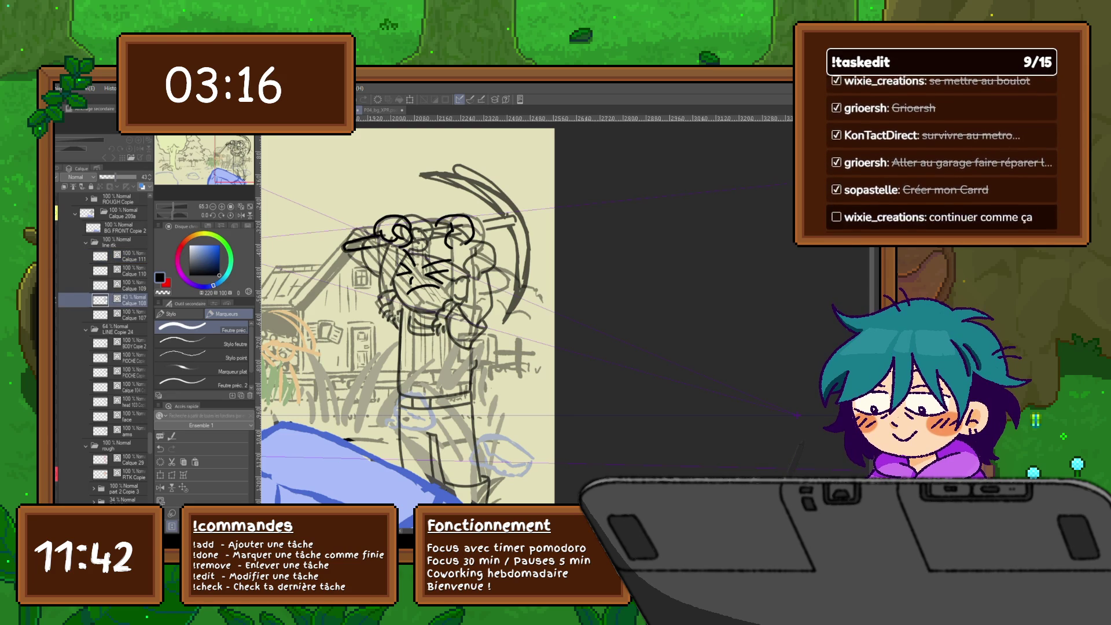
pyautogui.click(130, 256)
pyautogui.hotkey('ctrl', 'shift', 'n')
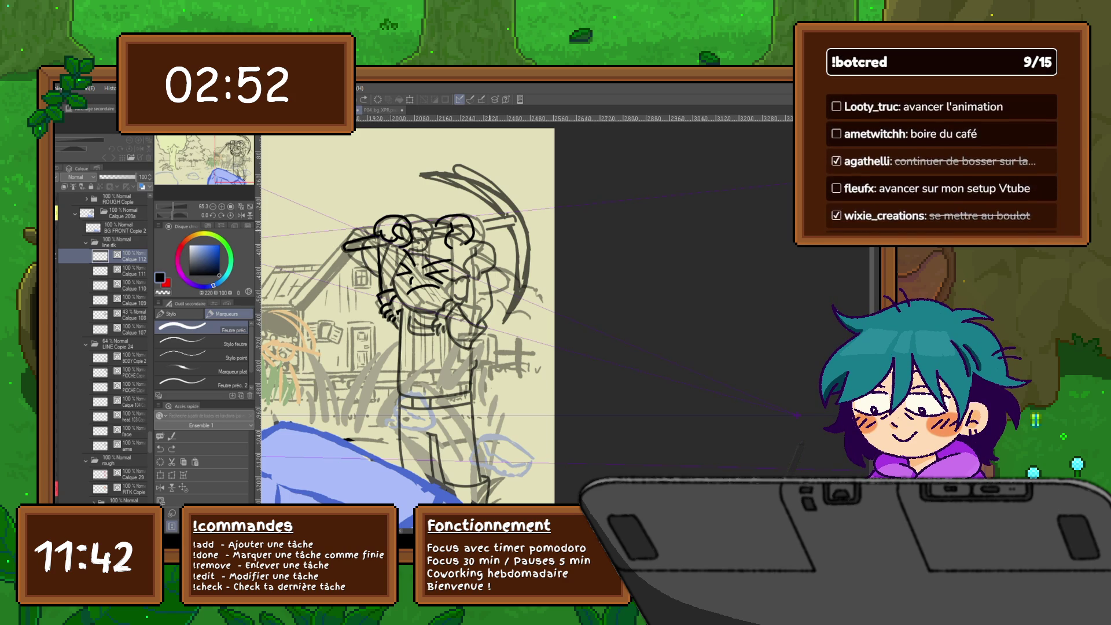
# Ink new lines across the head on Calque 112.
pyautogui.scroll(-3, 103, 347)
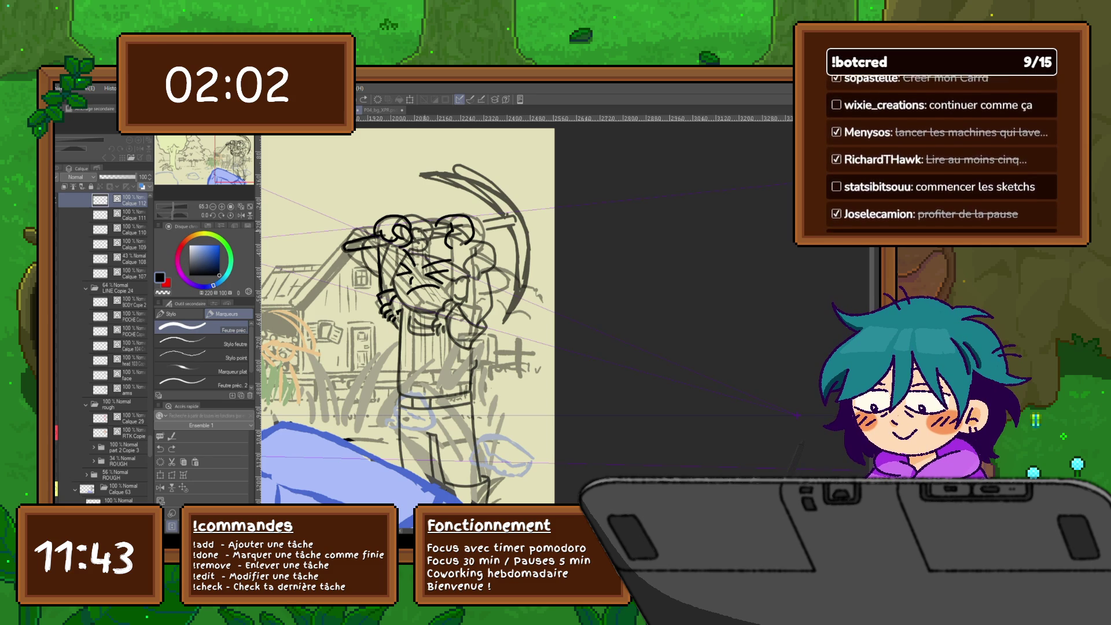
pyautogui.moveTo(412, 229)
pyautogui.mouseDown()
pyautogui.moveTo(450, 226)
pyautogui.moveTo(428, 239)
pyautogui.moveTo(507, 216)
pyautogui.moveTo(510, 225)
pyautogui.mouseUp()
pyautogui.press('Right')
# Ink the pickaxe's curved blade and the upper edge of its arc, comparing adjacent frames.
pyautogui.press('Left')
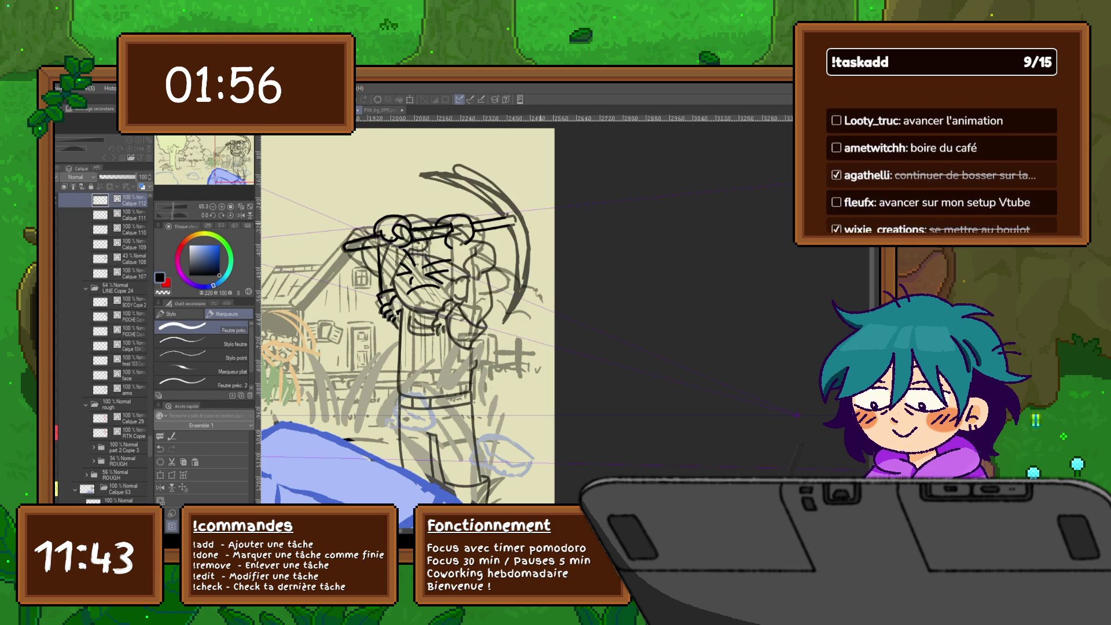
pyautogui.press('Right')
pyautogui.press('Left')
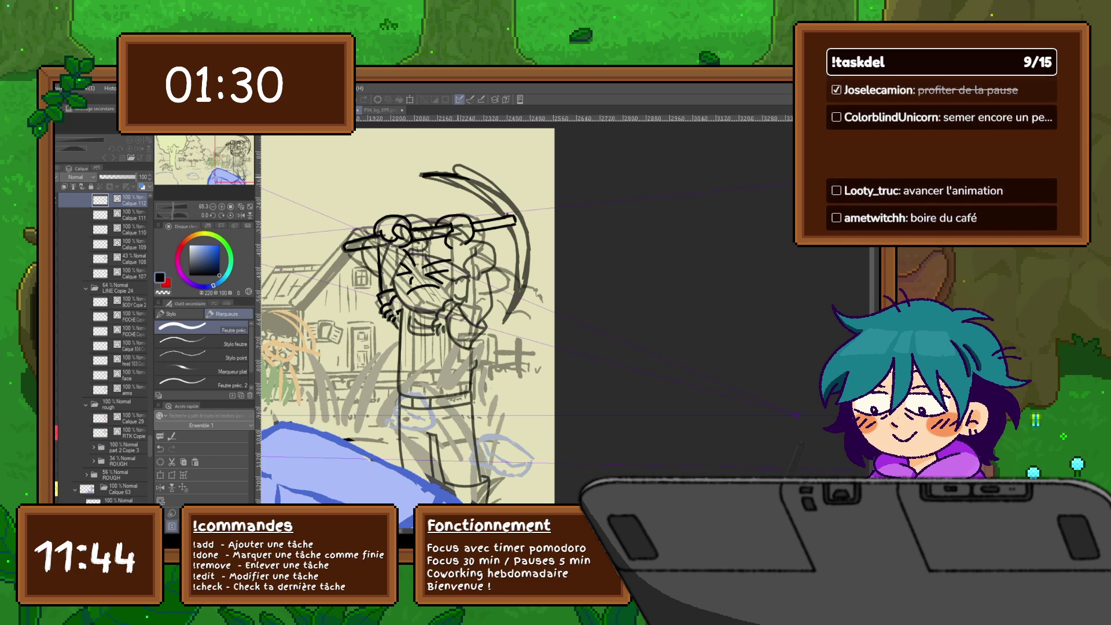
pyautogui.moveTo(526, 222)
pyautogui.mouseDown()
pyautogui.moveTo(523, 295)
pyautogui.moveTo(506, 321)
pyautogui.mouseUp()
pyautogui.moveTo(512, 227); pyautogui.dragTo(507, 314)
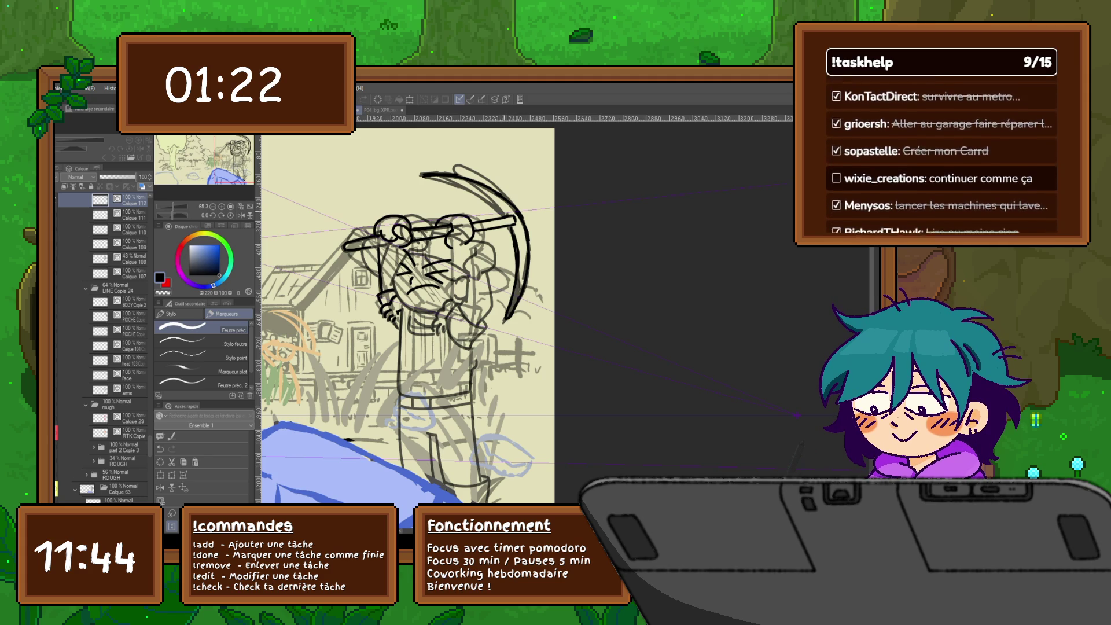
pyautogui.moveTo(422, 177); pyautogui.dragTo(502, 213)
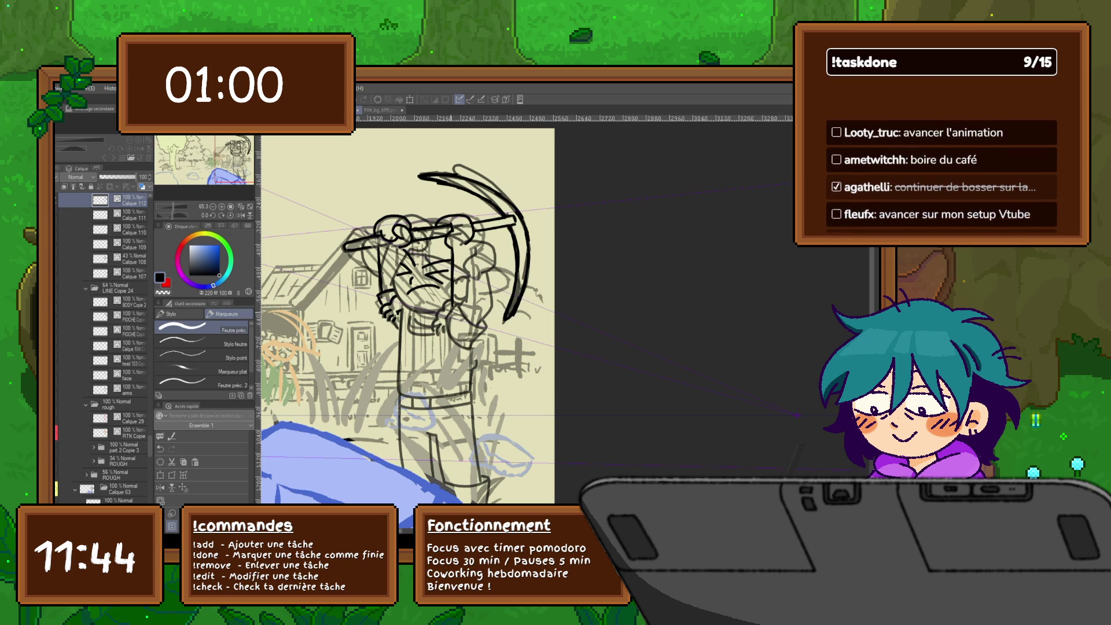
# Ink a line down the torso and a short stroke beside it, checking the neighbouring frame.
pyautogui.press('Right')
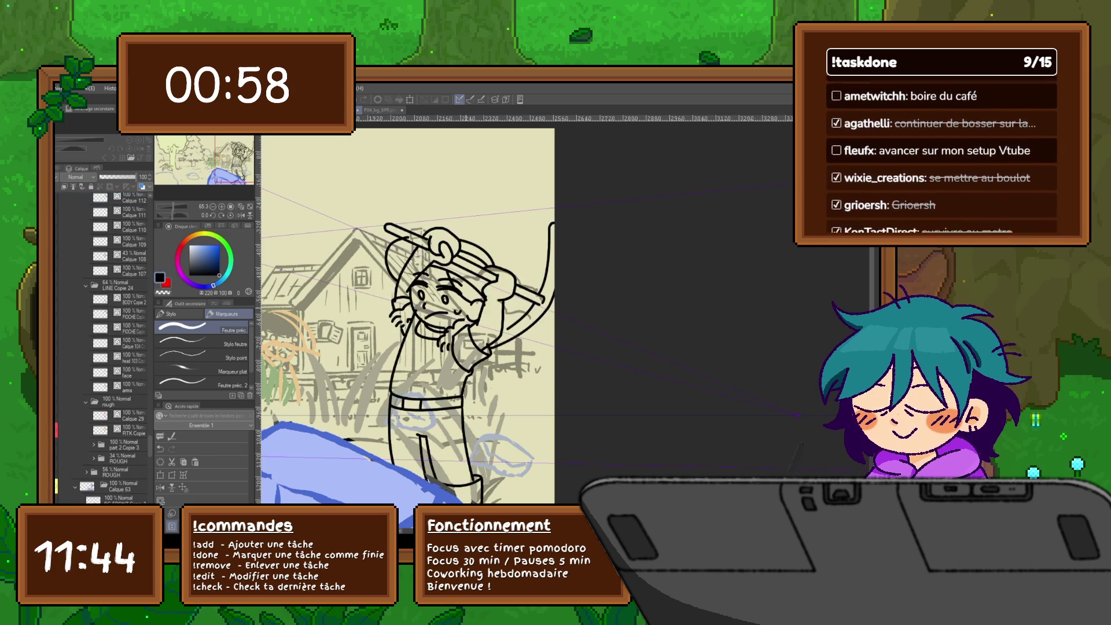
pyautogui.press('Right')
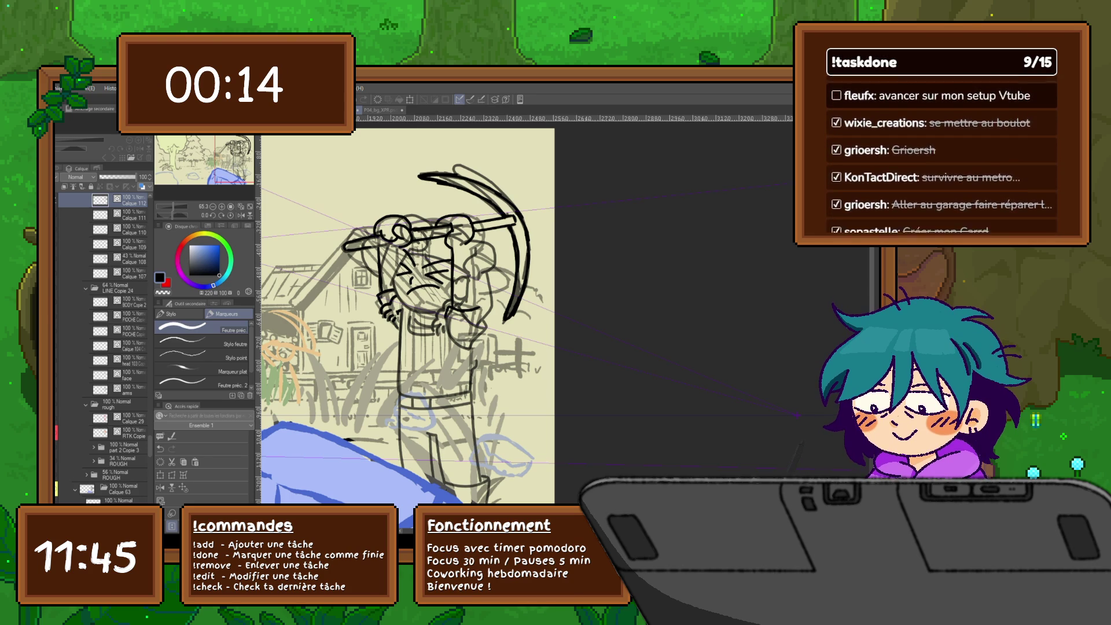
pyautogui.moveTo(468, 242); pyautogui.dragTo(471, 346)
pyautogui.moveTo(449, 329); pyautogui.dragTo(469, 350)
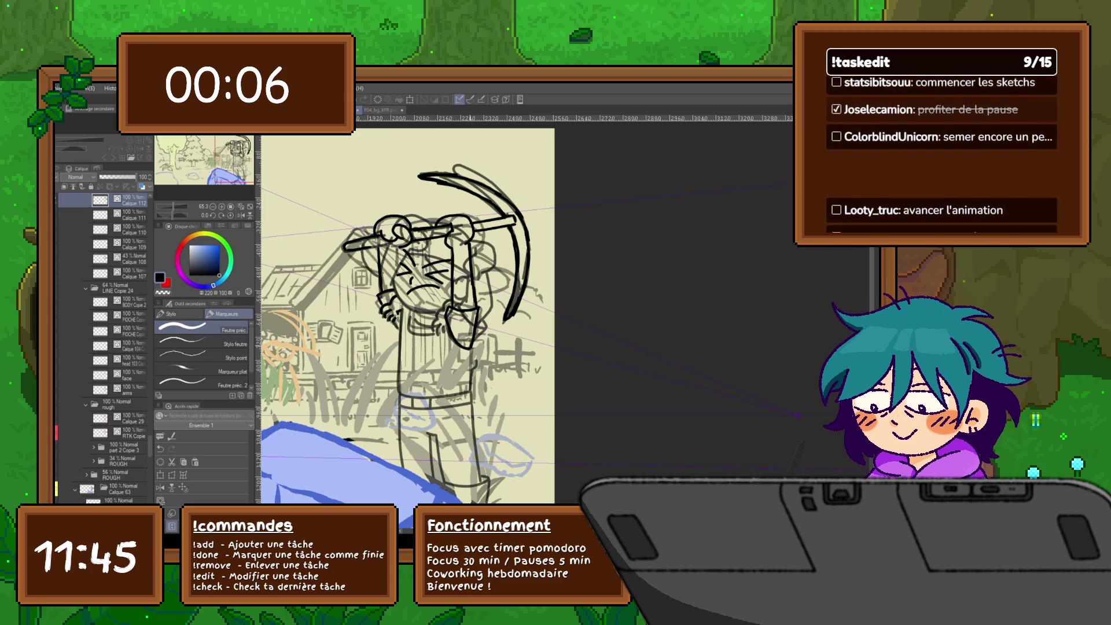
pyautogui.press('Right')
pyautogui.press('Left')
pyautogui.press('Right')
pyautogui.press('Left')
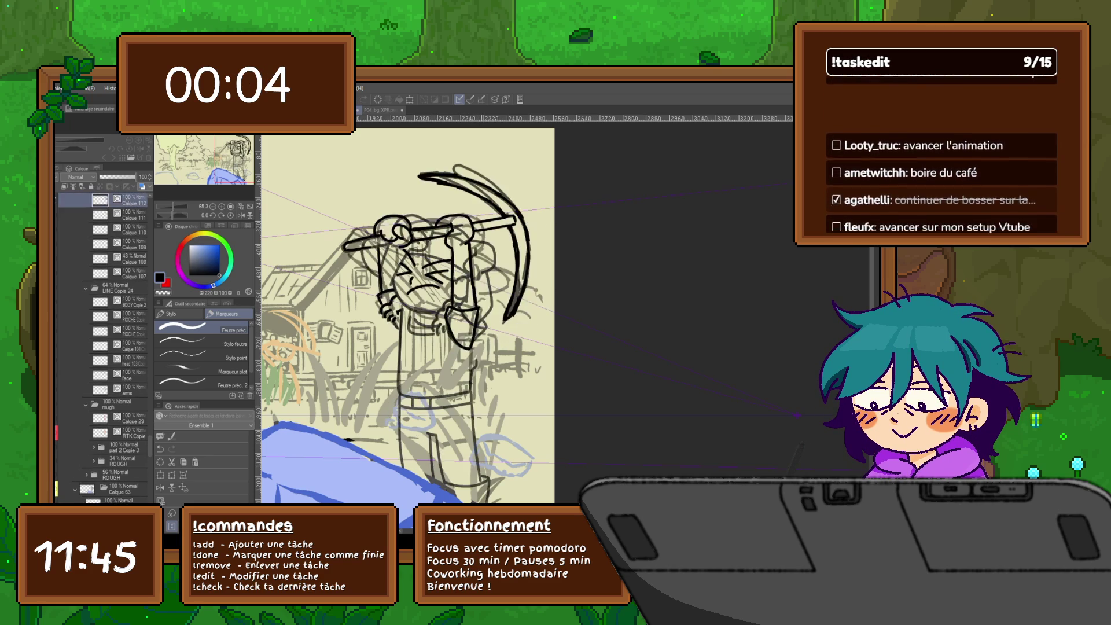
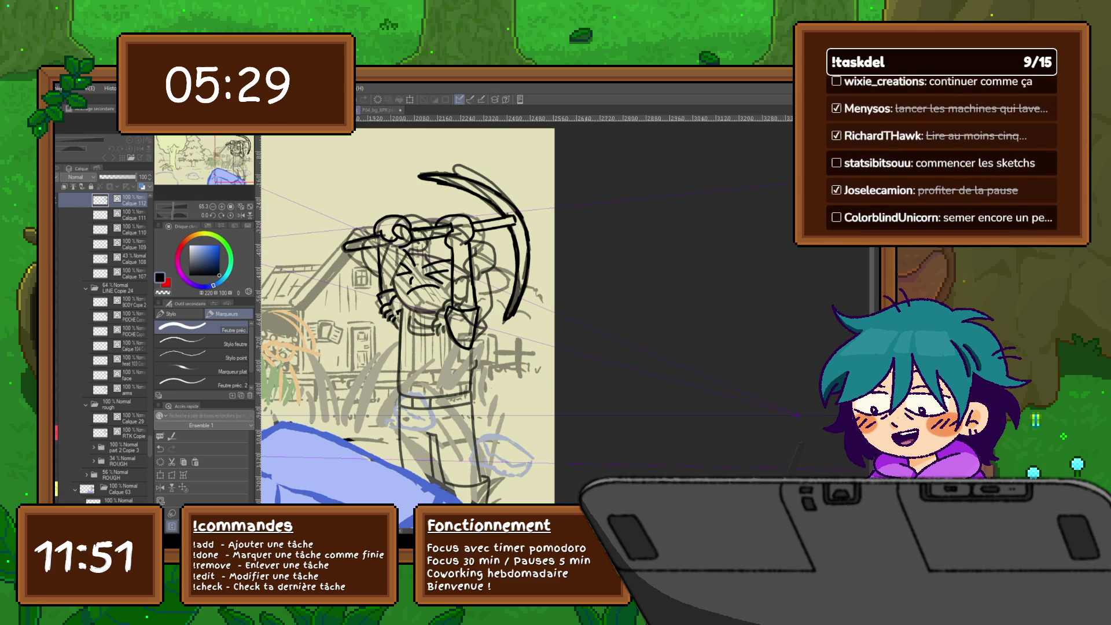
# Pan to the left side of the scene and sketch a stacked book with page lines in the sky.
pyautogui.moveTo(406, 318); pyautogui.dragTo(567, 319)
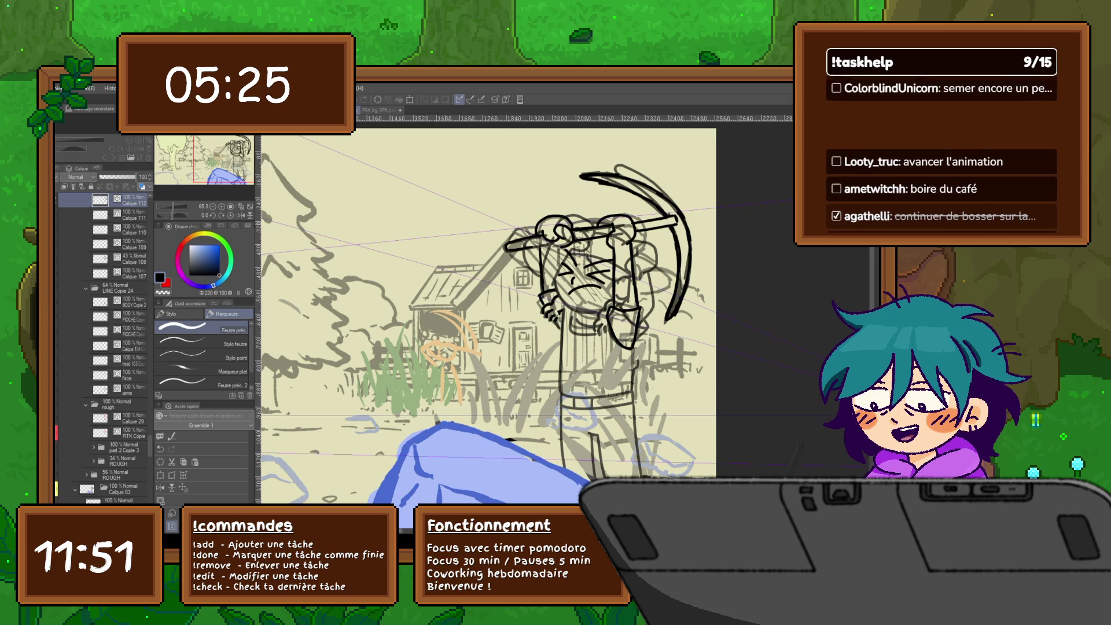
pyautogui.moveTo(351, 213)
pyautogui.mouseDown()
pyautogui.moveTo(393, 170)
pyautogui.moveTo(461, 182)
pyautogui.moveTo(432, 226)
pyautogui.moveTo(403, 230)
pyautogui.mouseUp()
pyautogui.moveTo(471, 190)
pyautogui.mouseDown()
pyautogui.moveTo(430, 233)
pyautogui.moveTo(432, 245)
pyautogui.mouseUp()
pyautogui.moveTo(354, 227); pyautogui.dragTo(418, 250)
pyautogui.moveTo(487, 289); pyautogui.dragTo(464, 312)
pyautogui.moveTo(464, 189)
pyautogui.mouseDown()
pyautogui.moveTo(480, 192)
pyautogui.moveTo(464, 189)
pyautogui.moveTo(469, 240)
pyautogui.moveTo(502, 244)
pyautogui.mouseUp()
# Sketch a glass cup with a small cube inside, and a small paintbrush below it.
pyautogui.moveTo(506, 194); pyautogui.dragTo(505, 234)
pyautogui.moveTo(468, 207)
pyautogui.mouseDown()
pyautogui.moveTo(503, 206)
pyautogui.moveTo(497, 194)
pyautogui.mouseUp()
pyautogui.moveTo(496, 195)
pyautogui.mouseDown()
pyautogui.moveTo(493, 237)
pyautogui.moveTo(418, 285)
pyautogui.mouseUp()
pyautogui.moveTo(451, 249)
pyautogui.mouseDown()
pyautogui.moveTo(461, 235)
pyautogui.moveTo(424, 284)
pyautogui.mouseUp()
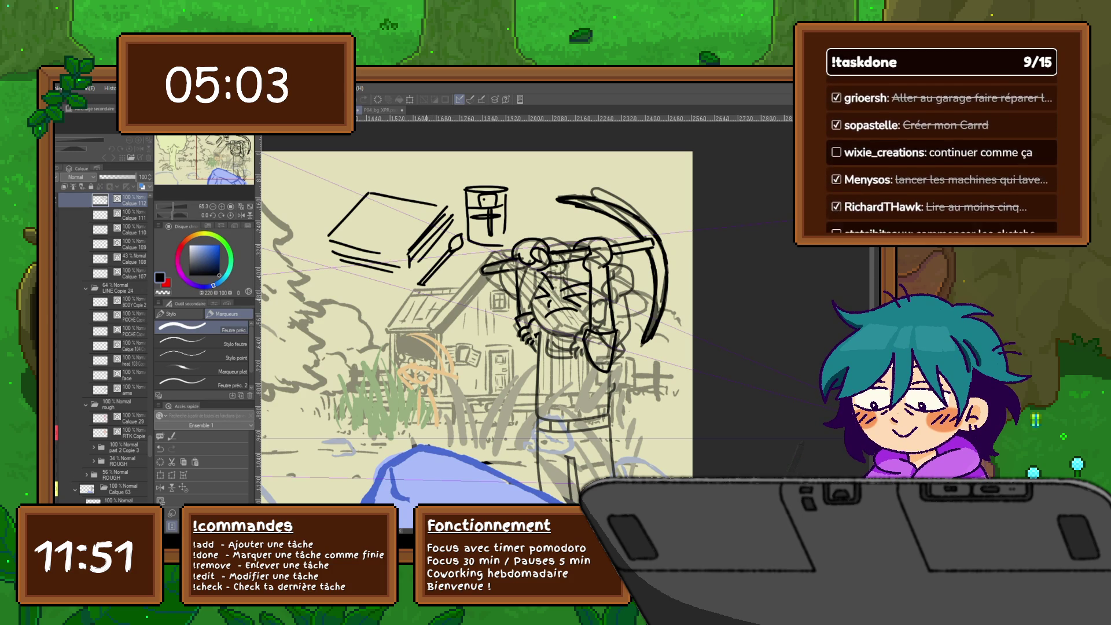
# Draw a thick-edged palette box left of the cottage with paint pans on its front face.
pyautogui.moveTo(475, 324); pyautogui.dragTo(481, 277)
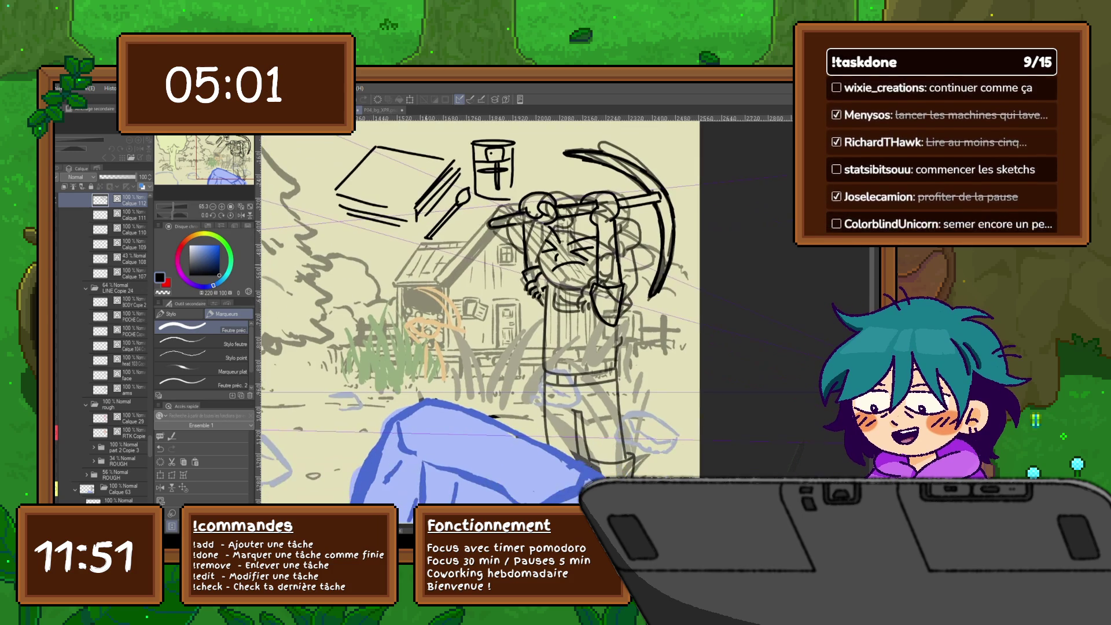
pyautogui.moveTo(344, 250)
pyautogui.mouseDown()
pyautogui.moveTo(399, 290)
pyautogui.moveTo(313, 304)
pyautogui.moveTo(343, 254)
pyautogui.mouseUp()
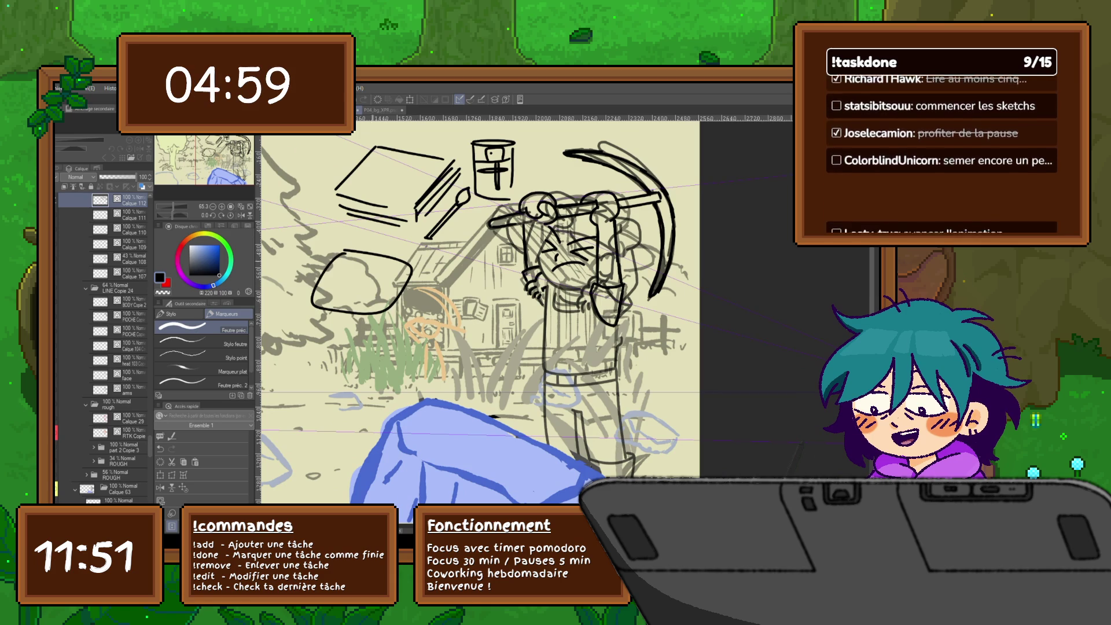
pyautogui.moveTo(413, 269)
pyautogui.mouseDown()
pyautogui.moveTo(393, 321)
pyautogui.moveTo(356, 329)
pyautogui.moveTo(312, 306)
pyautogui.mouseUp()
pyautogui.moveTo(411, 287)
pyautogui.mouseDown()
pyautogui.moveTo(354, 322)
pyautogui.moveTo(318, 318)
pyautogui.moveTo(344, 308)
pyautogui.moveTo(333, 297)
pyautogui.moveTo(362, 308)
pyautogui.moveTo(353, 296)
pyautogui.mouseUp()
pyautogui.moveTo(370, 296)
pyautogui.mouseDown()
pyautogui.moveTo(379, 310)
pyautogui.moveTo(350, 283)
pyautogui.moveTo(394, 294)
pyautogui.mouseUp()
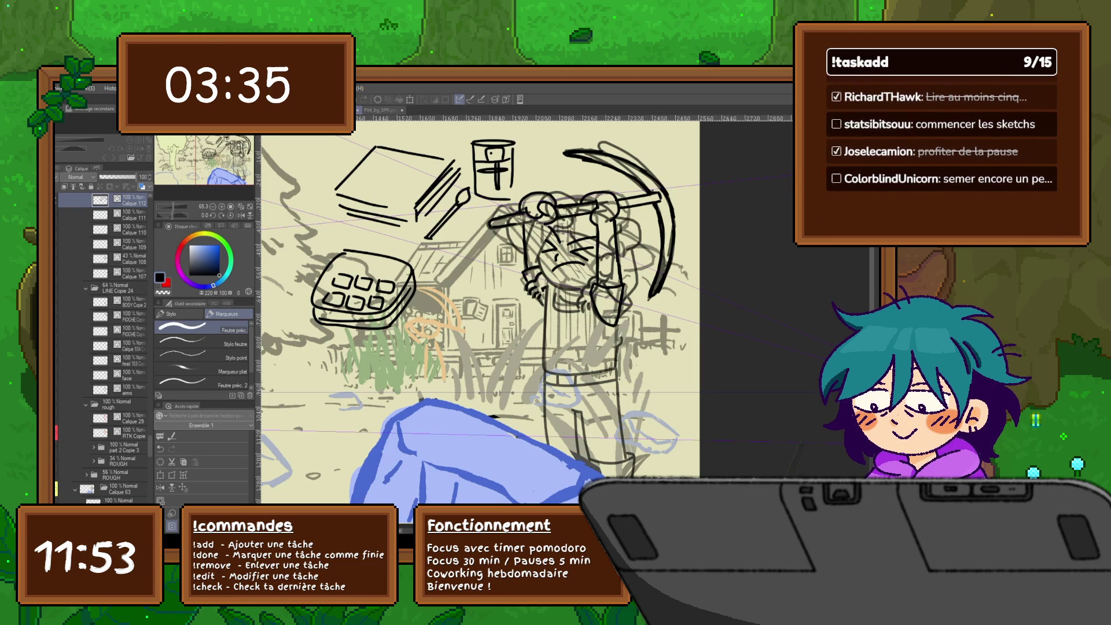
# Draw a long diagonal brush handle over the pine tree, with a bristle tip and a band.
pyautogui.moveTo(480, 313); pyautogui.dragTo(634, 313)
pyautogui.moveTo(396, 251)
pyautogui.mouseDown()
pyautogui.moveTo(324, 370)
pyautogui.moveTo(412, 264)
pyautogui.moveTo(424, 220)
pyautogui.moveTo(430, 235)
pyautogui.moveTo(413, 259)
pyautogui.mouseUp()
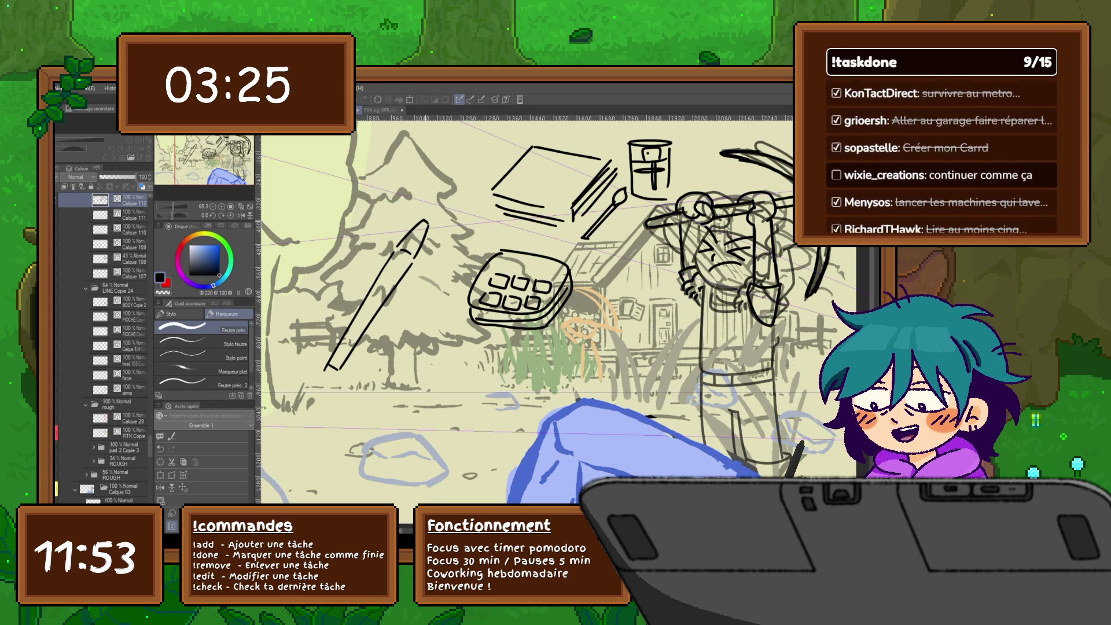
pyautogui.moveTo(424, 215)
pyautogui.mouseDown()
pyautogui.moveTo(441, 198)
pyautogui.moveTo(431, 227)
pyautogui.mouseUp()
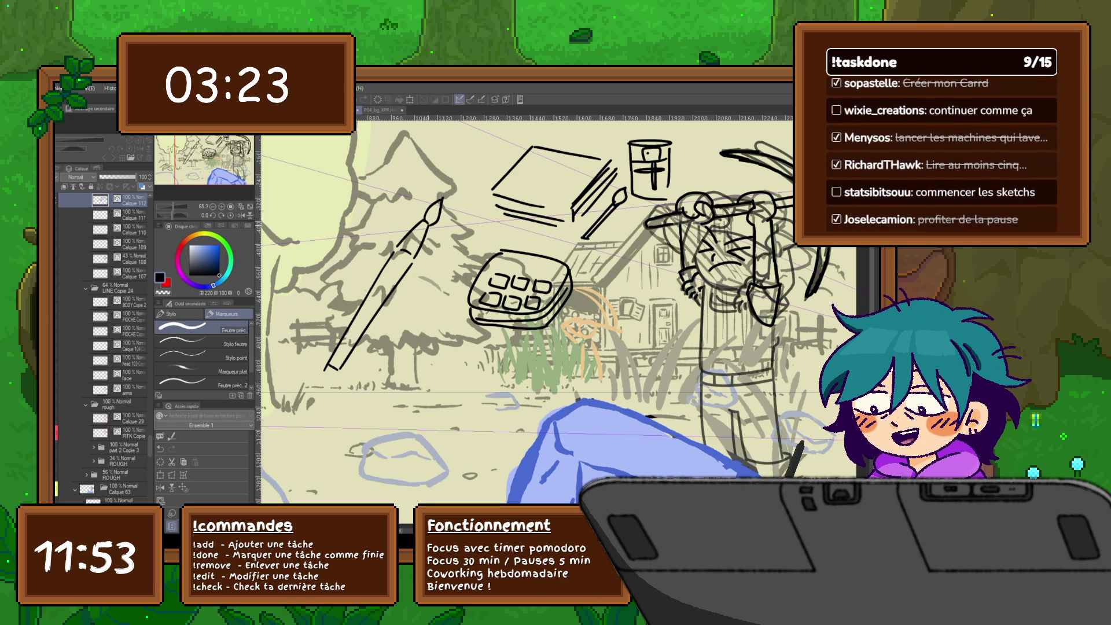
pyautogui.moveTo(386, 269); pyautogui.dragTo(407, 264)
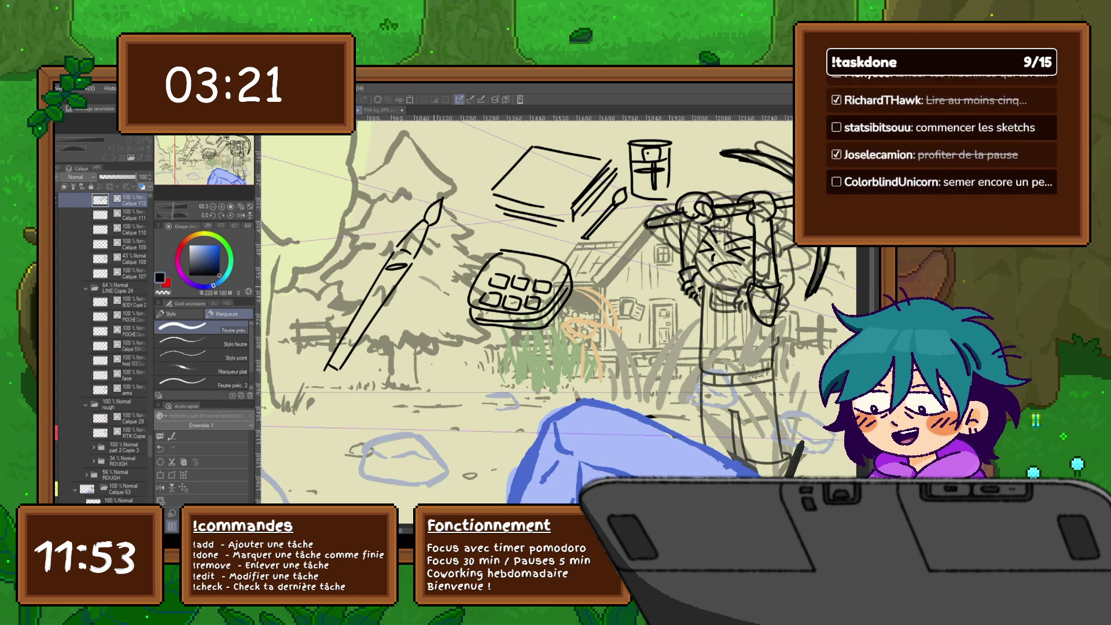
pyautogui.moveTo(521, 290); pyautogui.dragTo(550, 313)
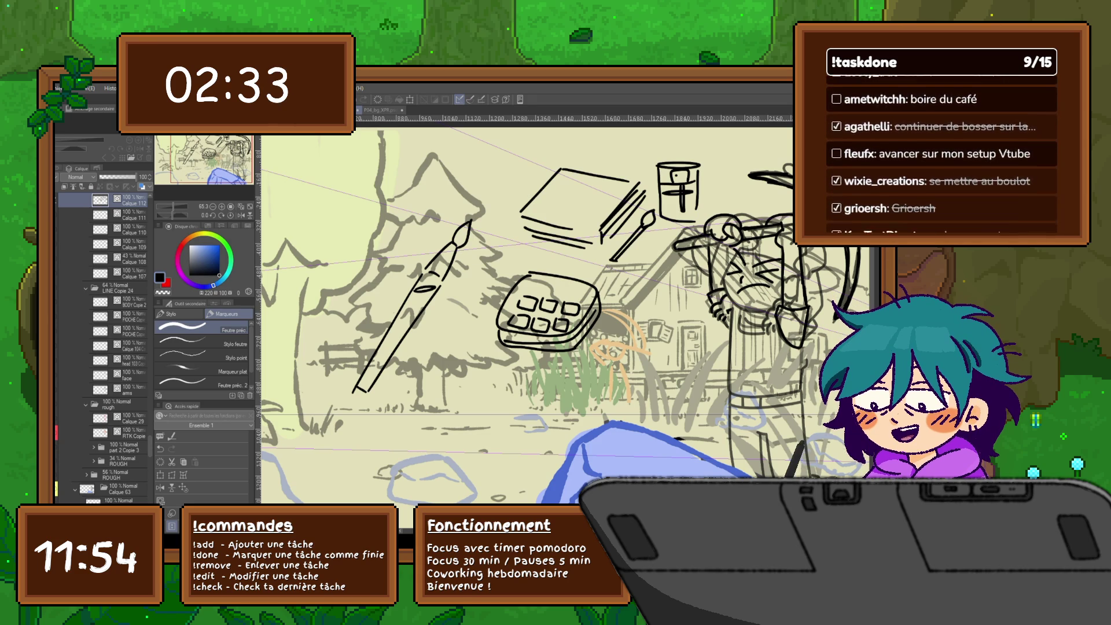
pyautogui.scroll(-3, 492, 347)
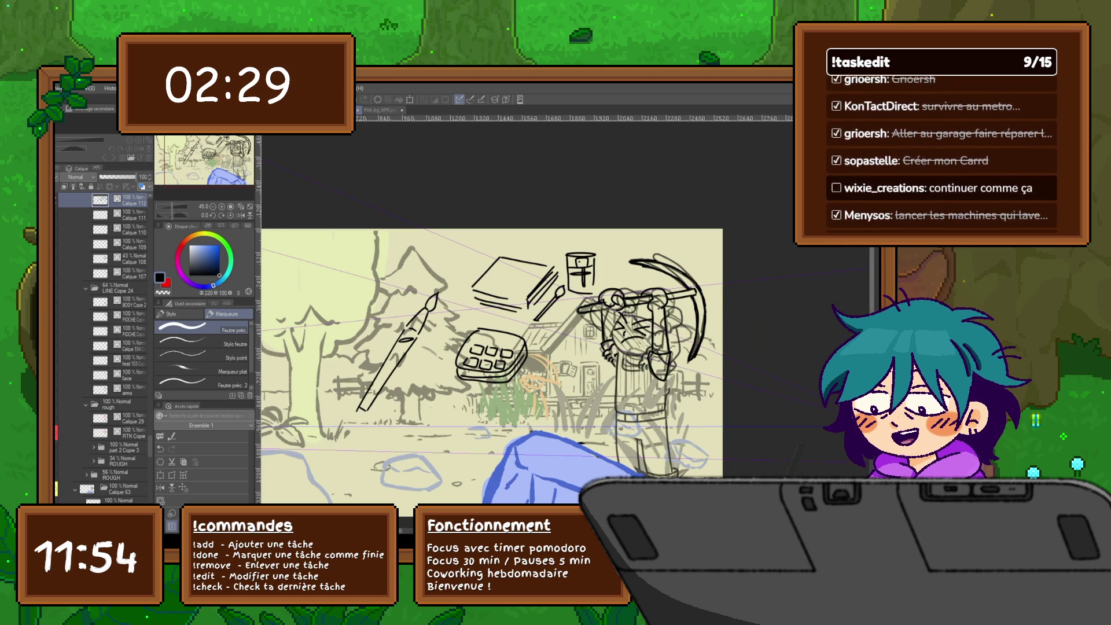
pyautogui.scroll(-1, 492, 365)
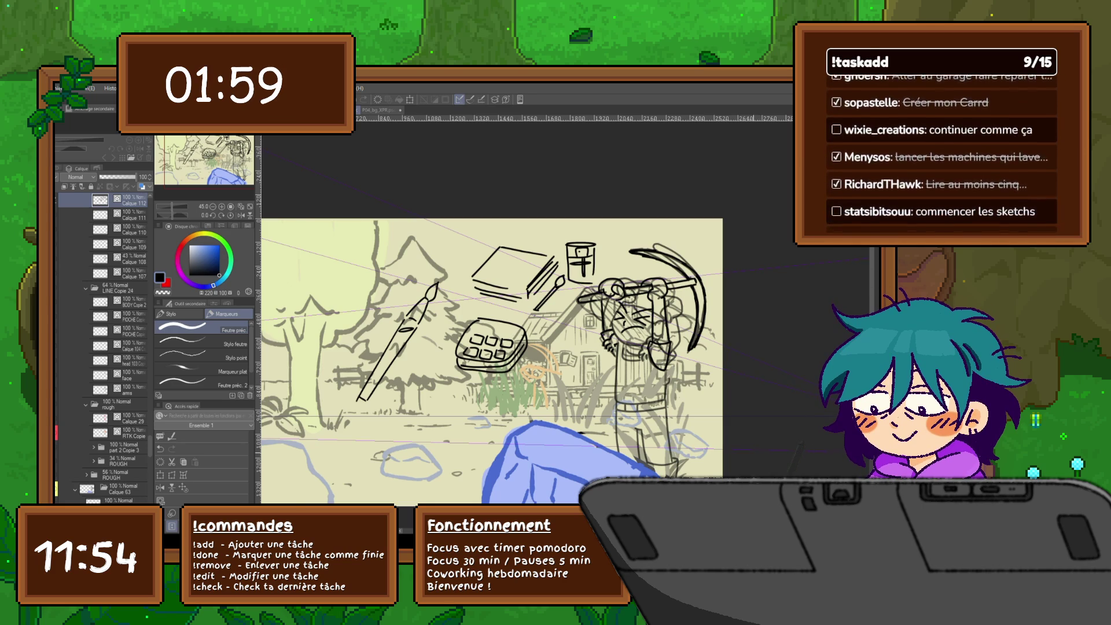
pyautogui.scroll(1, 735, 459)
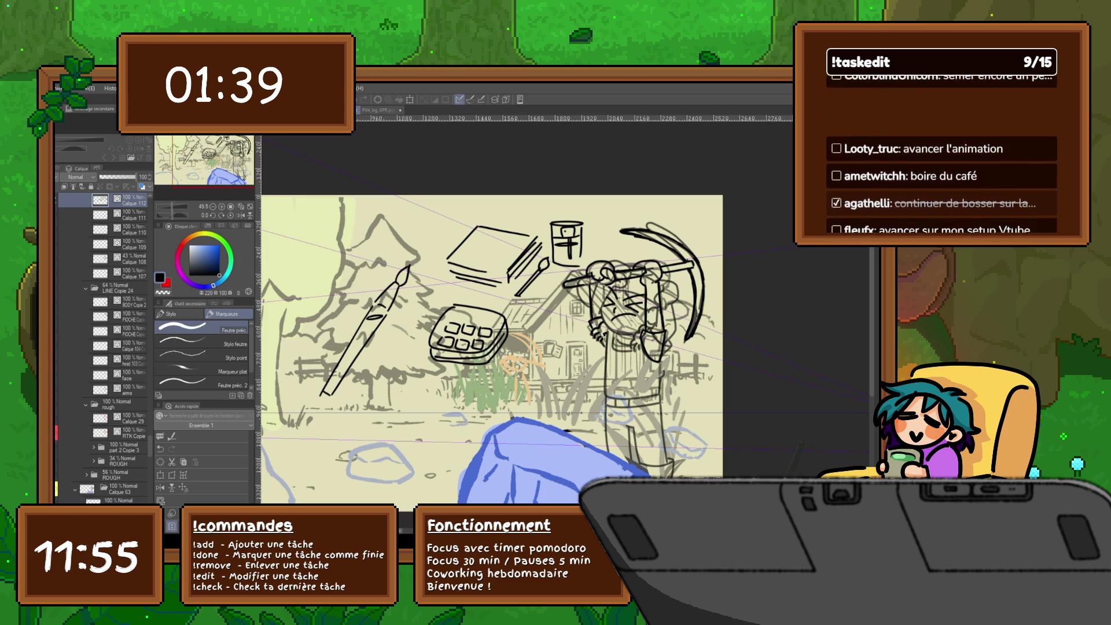
# Hide the sketched art-supply doodles and bring the left part of the scene into view.
pyautogui.press('Delete')
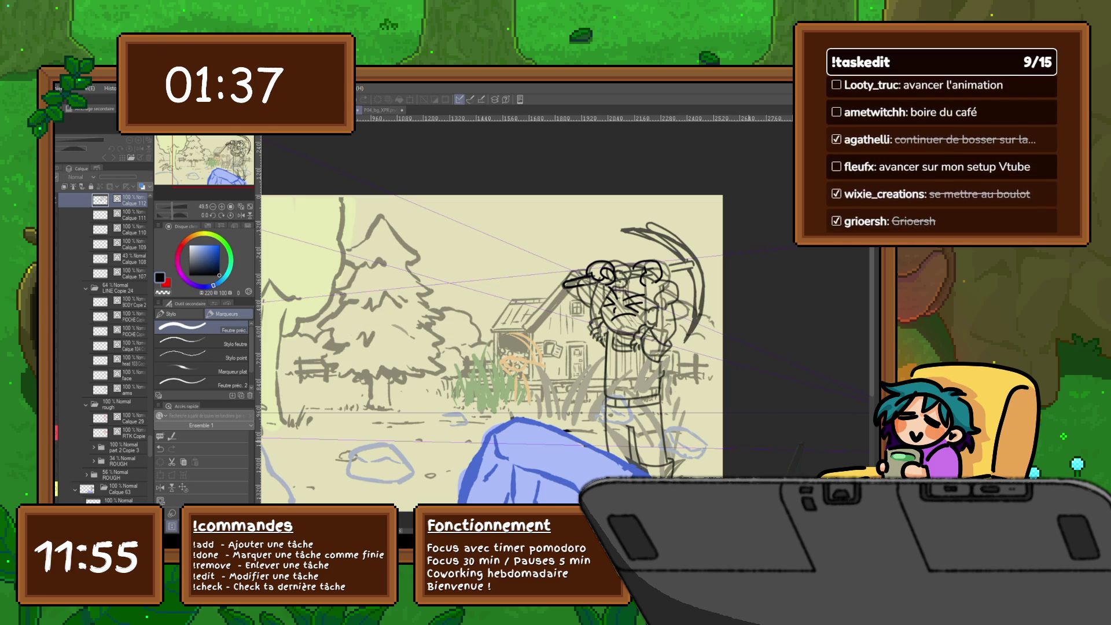
pyautogui.scroll(2, 492, 318)
pyautogui.scroll(1, 495, 268)
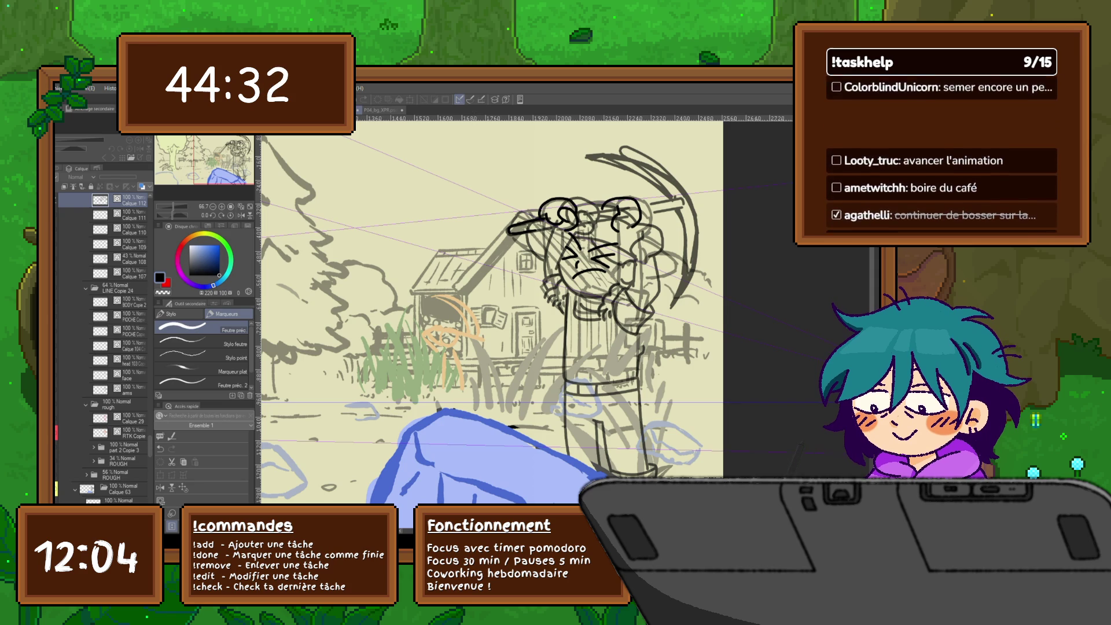
pyautogui.moveTo(492, 312)
pyautogui.mouseDown()
pyautogui.moveTo(446, 307)
pyautogui.moveTo(418, 321)
pyautogui.mouseUp()
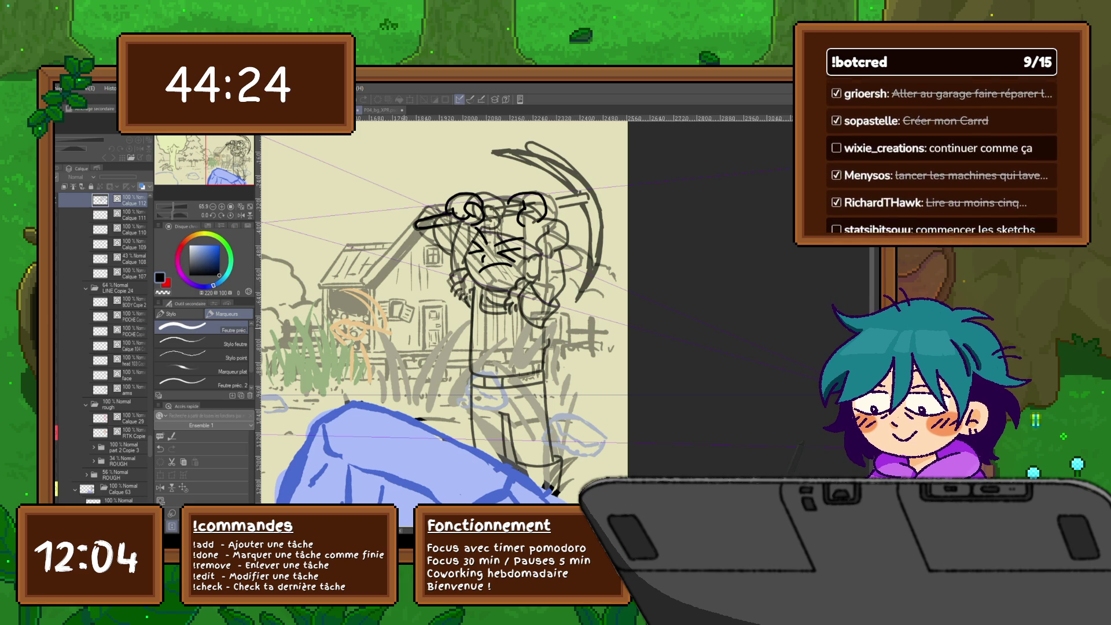
# Restore the prop sketches and reworked arms after comparing versions, and zoom out to fit the sketch.
pyautogui.hotkey('ctrl', 'v')
pyautogui.hotkey('ctrl', 'z')
pyautogui.hotkey('ctrl', 'y')
pyautogui.hotkey('ctrl', 'z')
pyautogui.hotkey('ctrl', 'y')
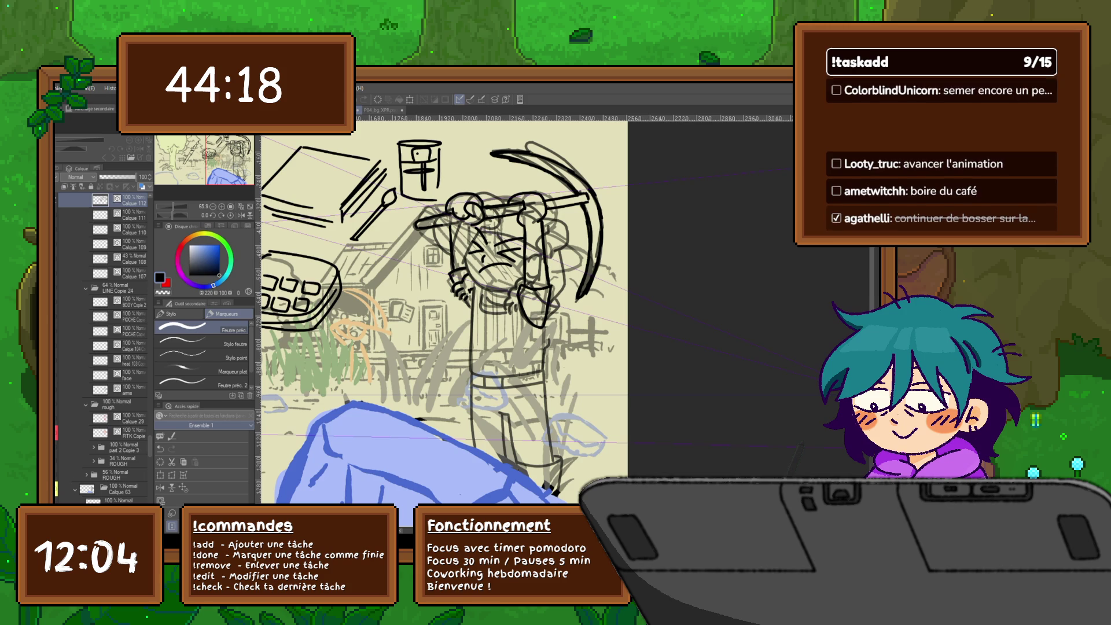
pyautogui.hotkey('ctrl', '-')
pyautogui.hotkey('ctrl', '-')
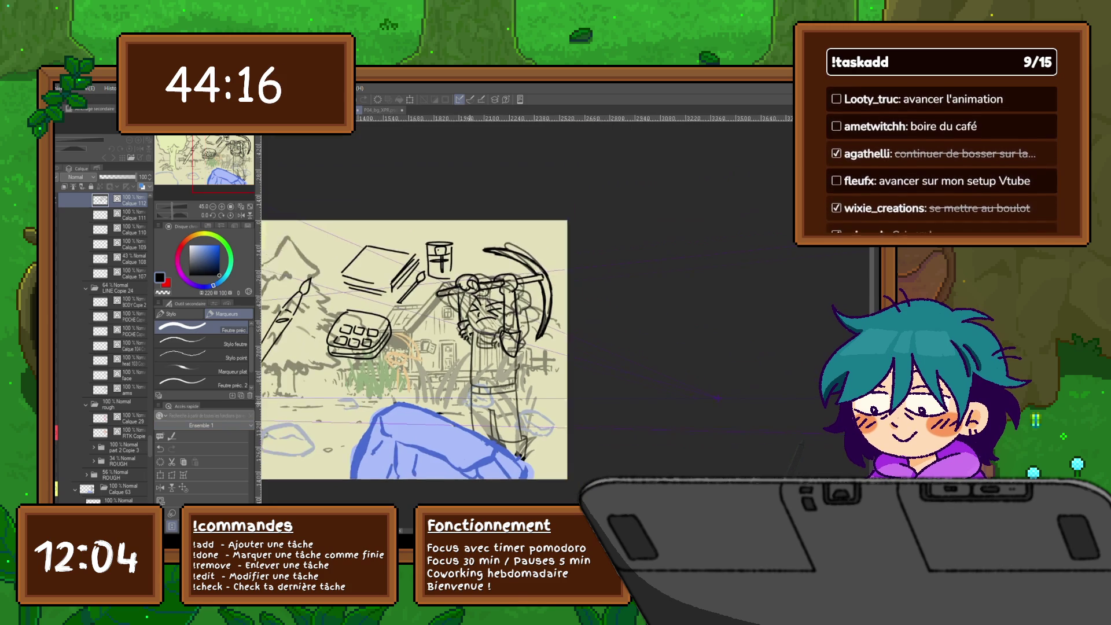
# Lasso the brush, books, jar and palette and move them onto a new layer, then deselect.
pyautogui.press('m')
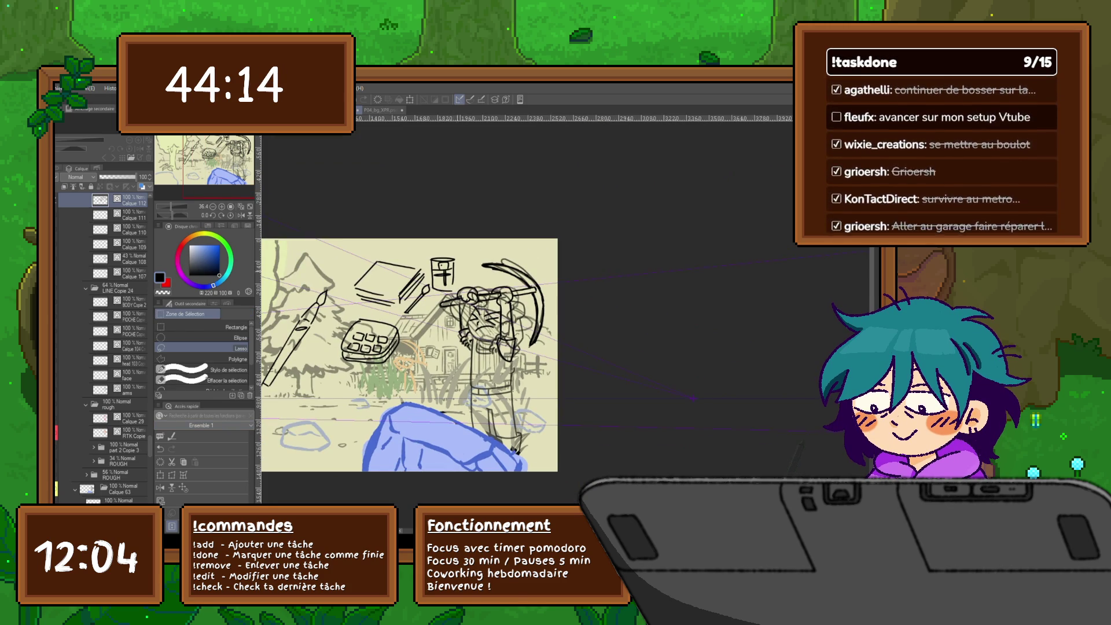
pyautogui.moveTo(443, 305)
pyautogui.mouseDown()
pyautogui.moveTo(268, 411)
pyautogui.moveTo(406, 240)
pyautogui.moveTo(501, 304)
pyautogui.mouseUp()
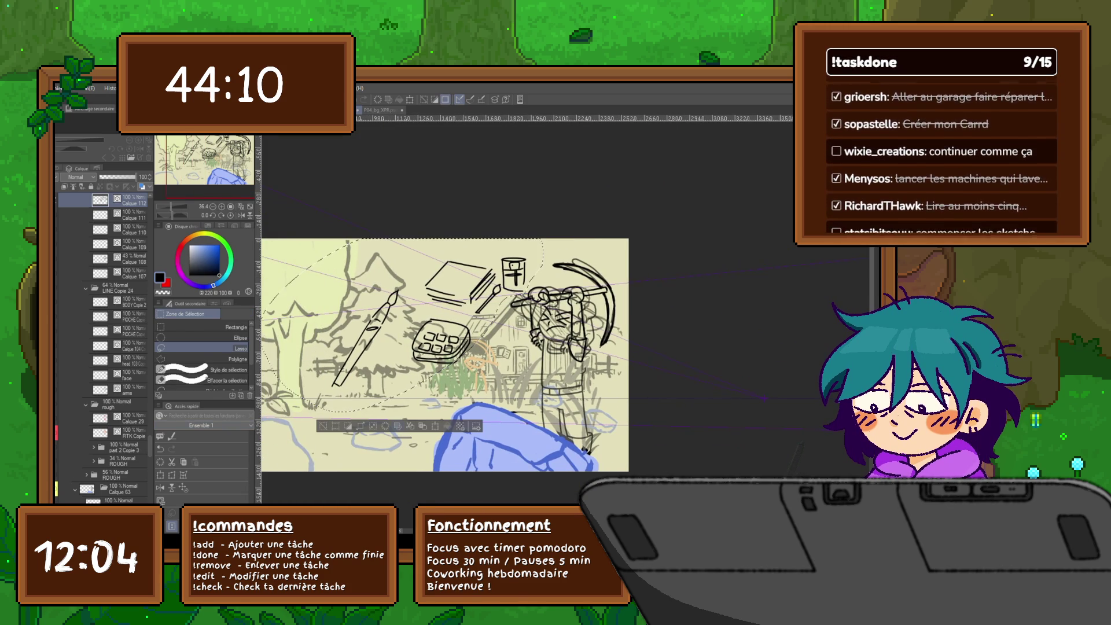
pyautogui.hotkey('ctrl', 'c')
pyautogui.hotkey('ctrl', 'v')
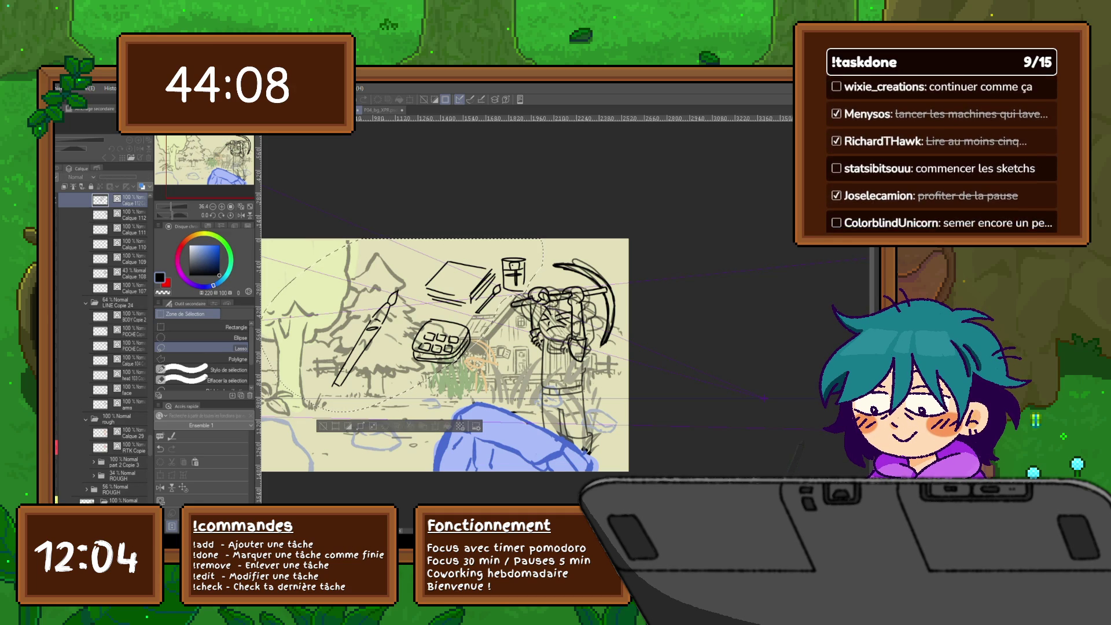
pyautogui.press('Delete')
pyautogui.hotkey('ctrl', 'd')
pyautogui.hotkey('ctrl', '+')
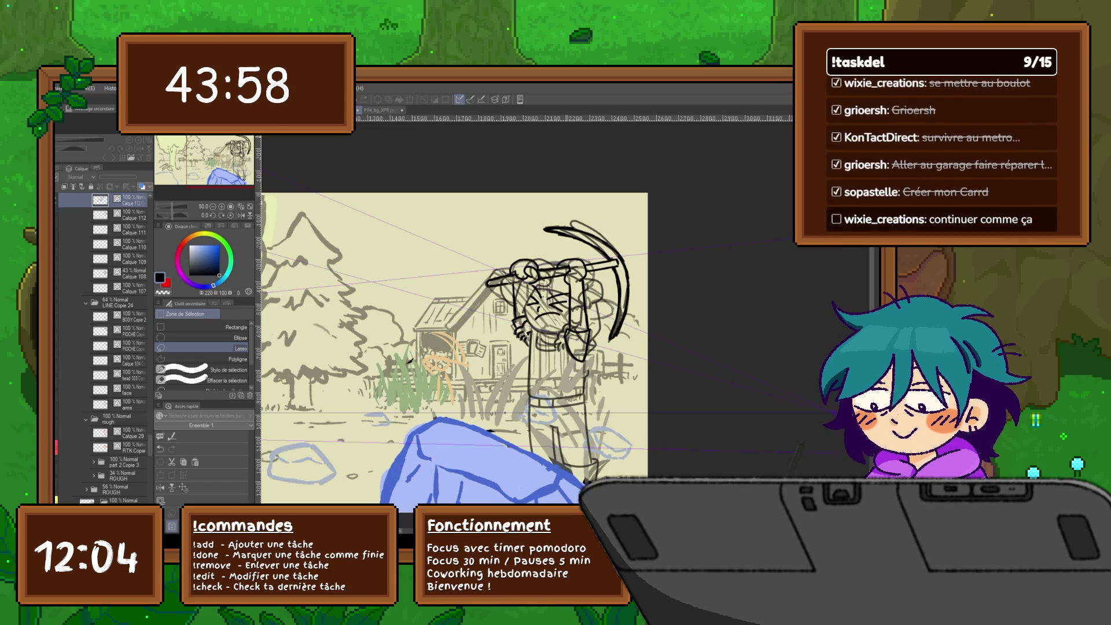
pyautogui.moveTo(440, 324); pyautogui.dragTo(415, 291)
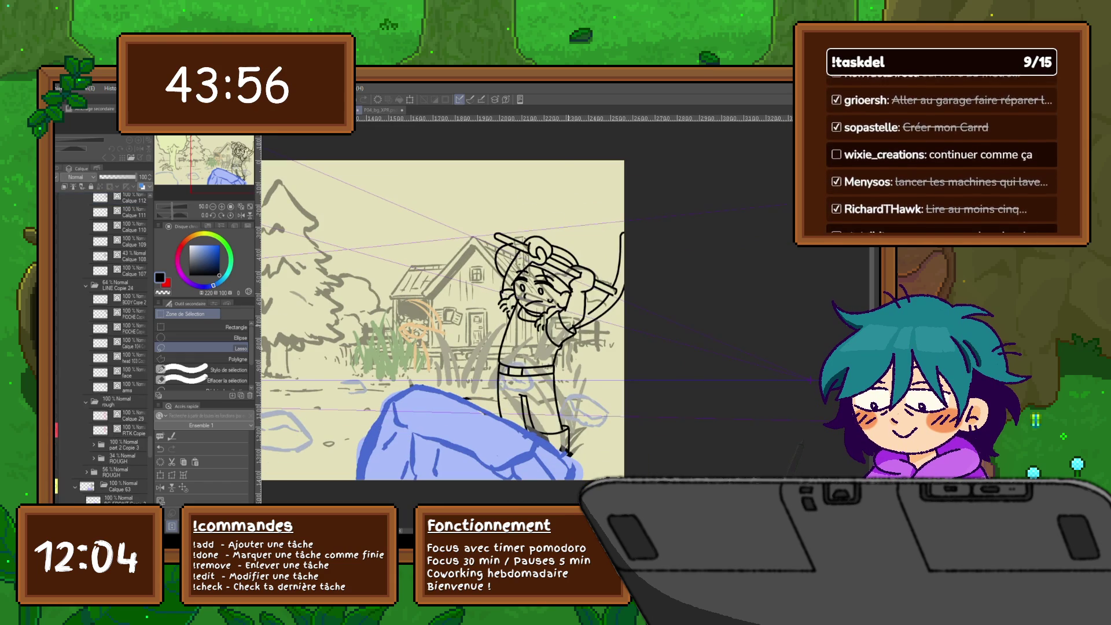
pyautogui.hotkey('ctrl', 'z')
pyautogui.hotkey('ctrl', 'y')
pyautogui.hotkey('ctrl', 'z')
pyautogui.hotkey('ctrl', 'y')
pyautogui.hotkey('ctrl', 'z')
pyautogui.hotkey('ctrl', 'y')
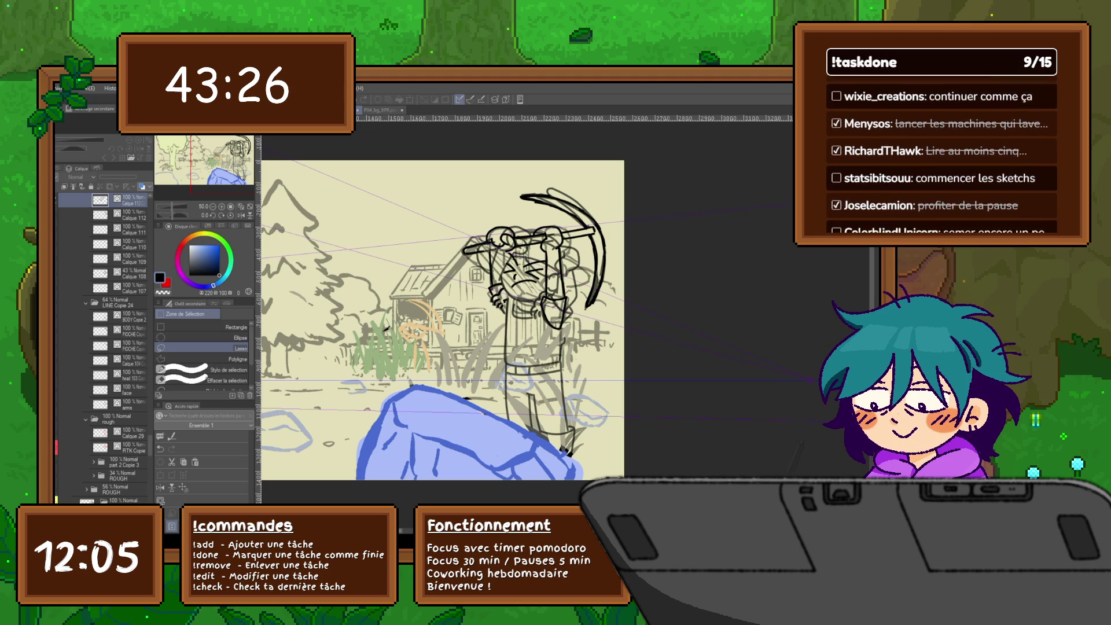
pyautogui.hotkey('ctrl', '-')
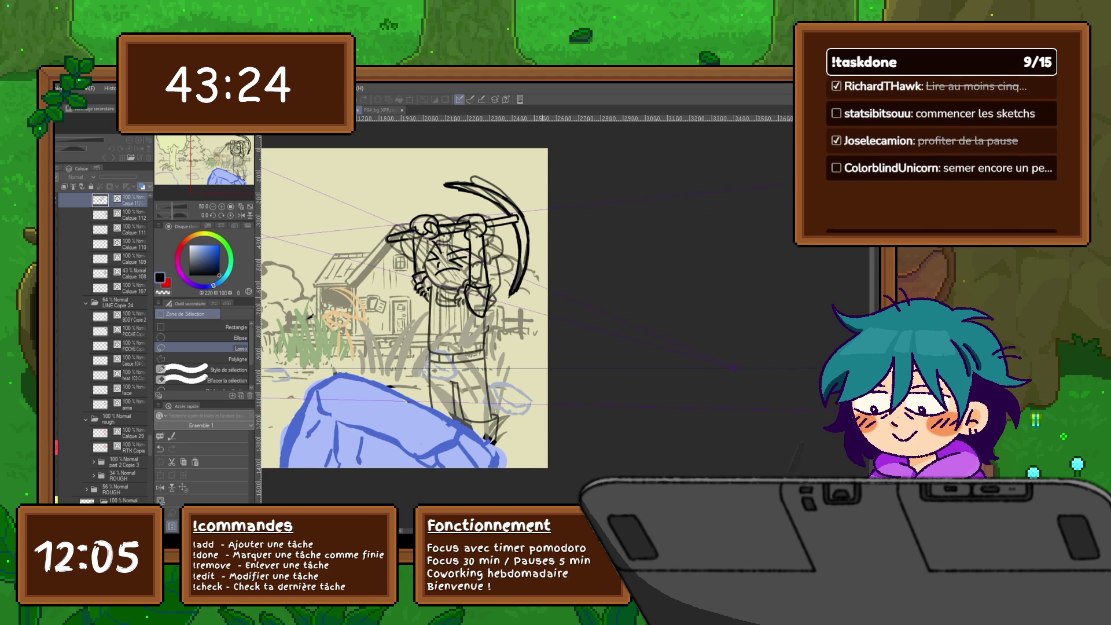
pyautogui.scroll(5, 405, 307)
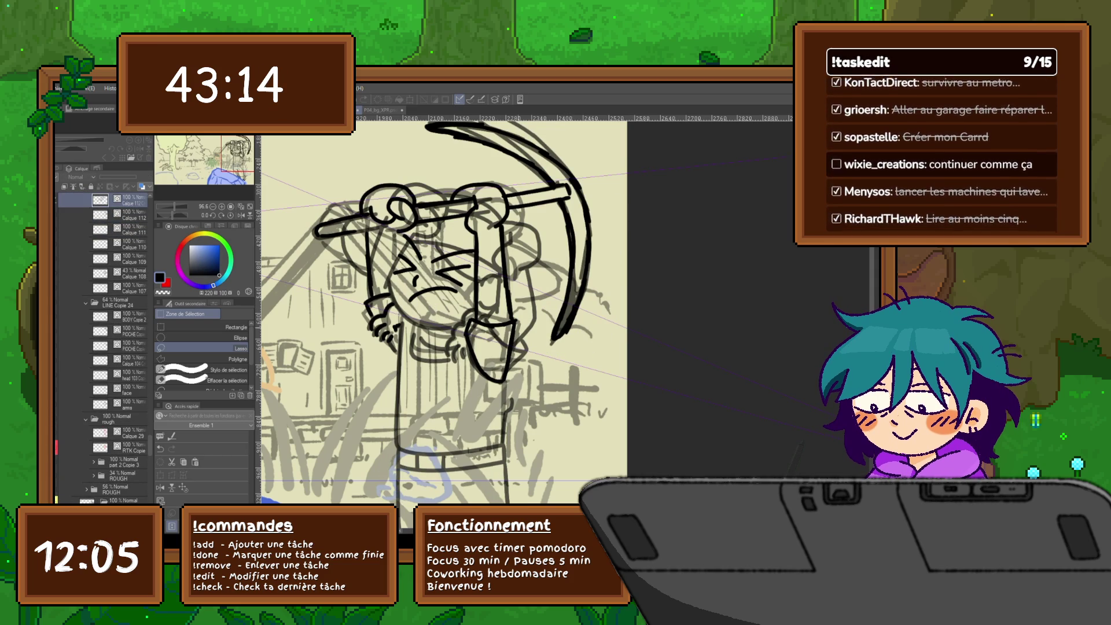
# Switch to the inking pen and make Calque 112 the working layer.
pyautogui.press('p')
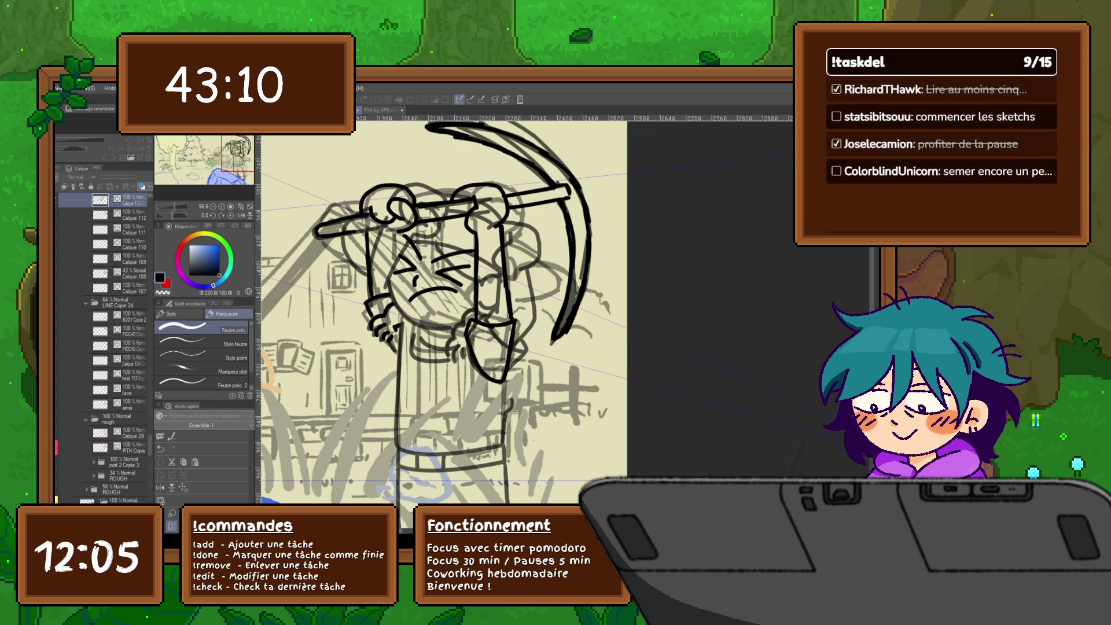
pyautogui.scroll(1, 101, 348)
pyautogui.scroll(2, 103, 348)
pyautogui.click(130, 328)
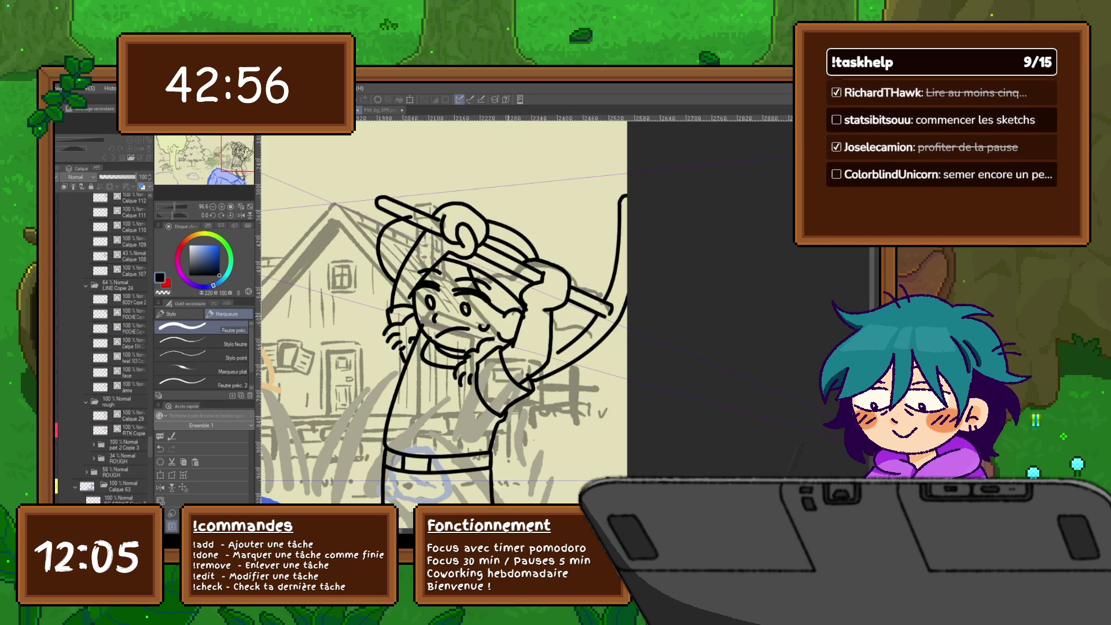
pyautogui.scroll(-4, 101, 348)
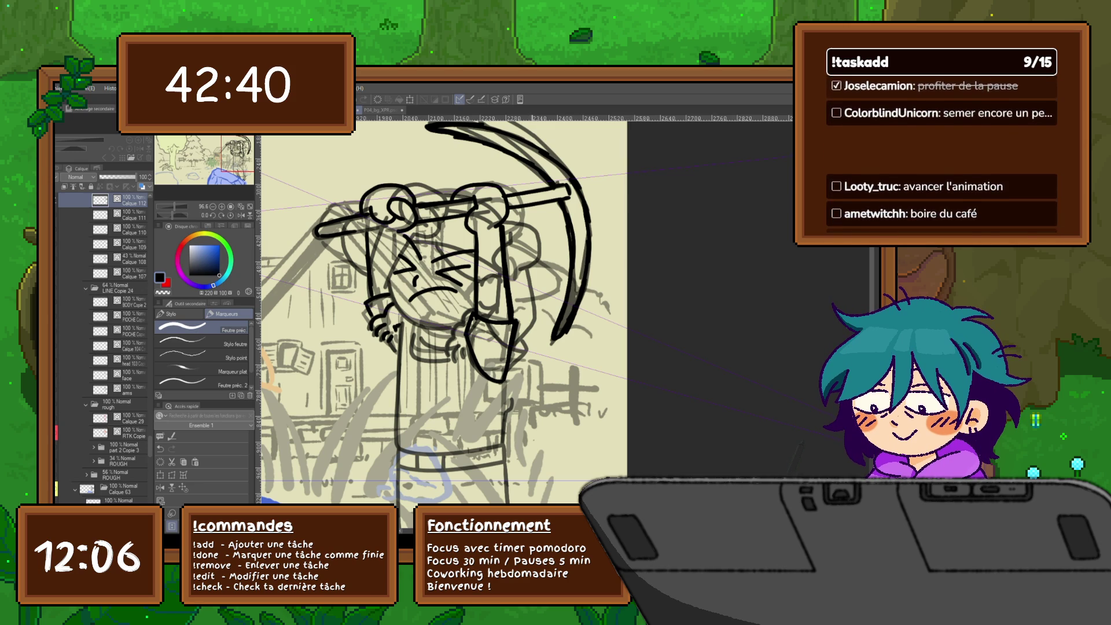
# Ink a line along the character's shoulder, checking the neighbouring animation frames.
pyautogui.press('Left')
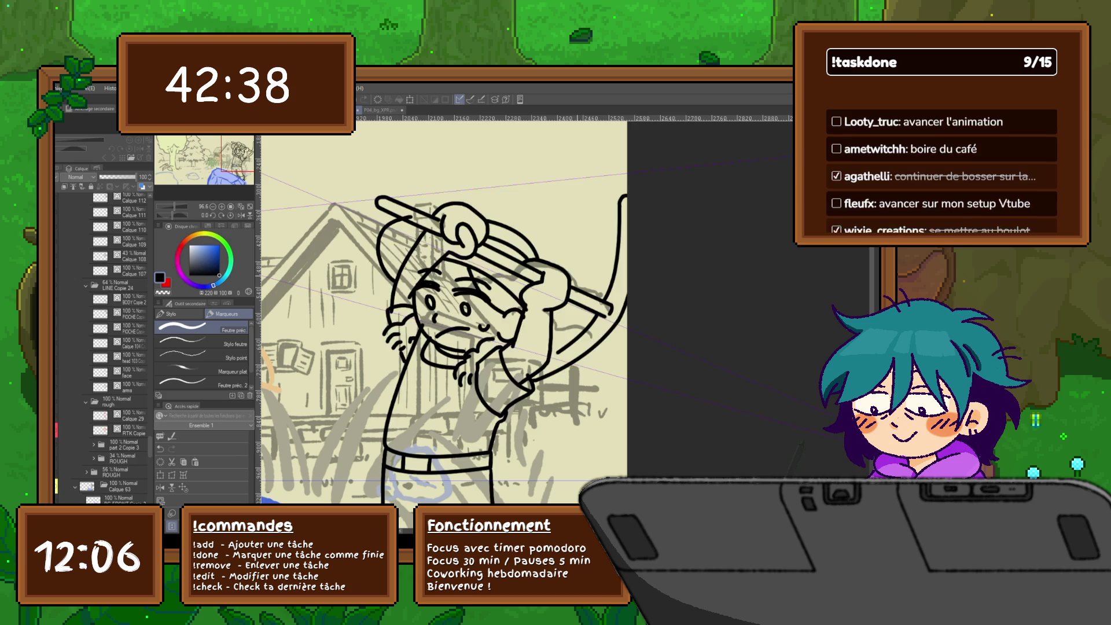
pyautogui.press('Right')
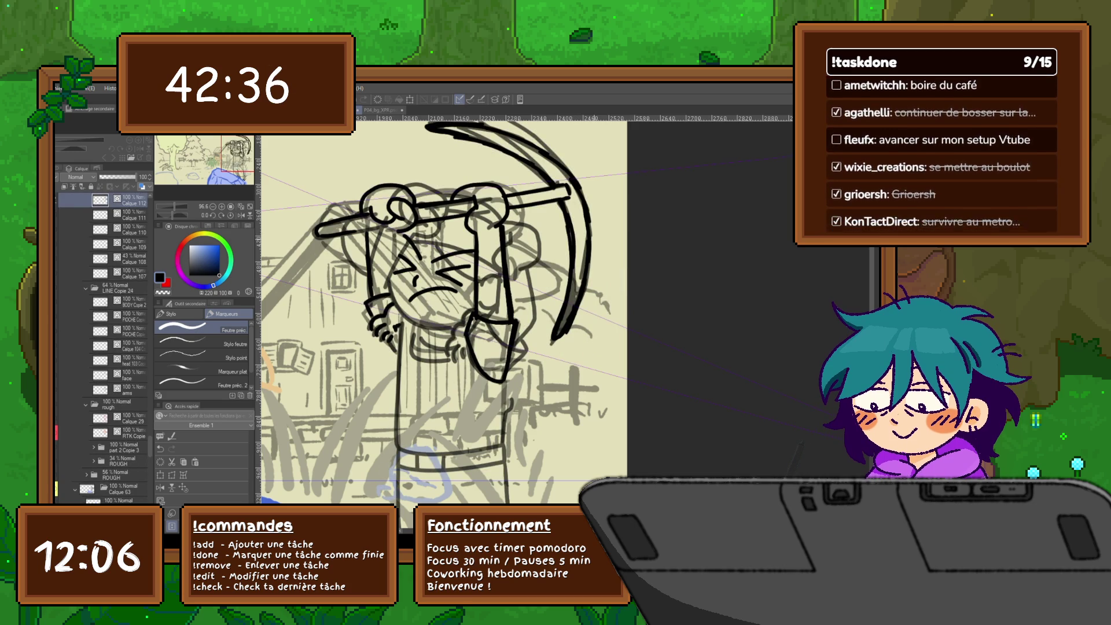
pyautogui.press('Left')
pyautogui.press('Right')
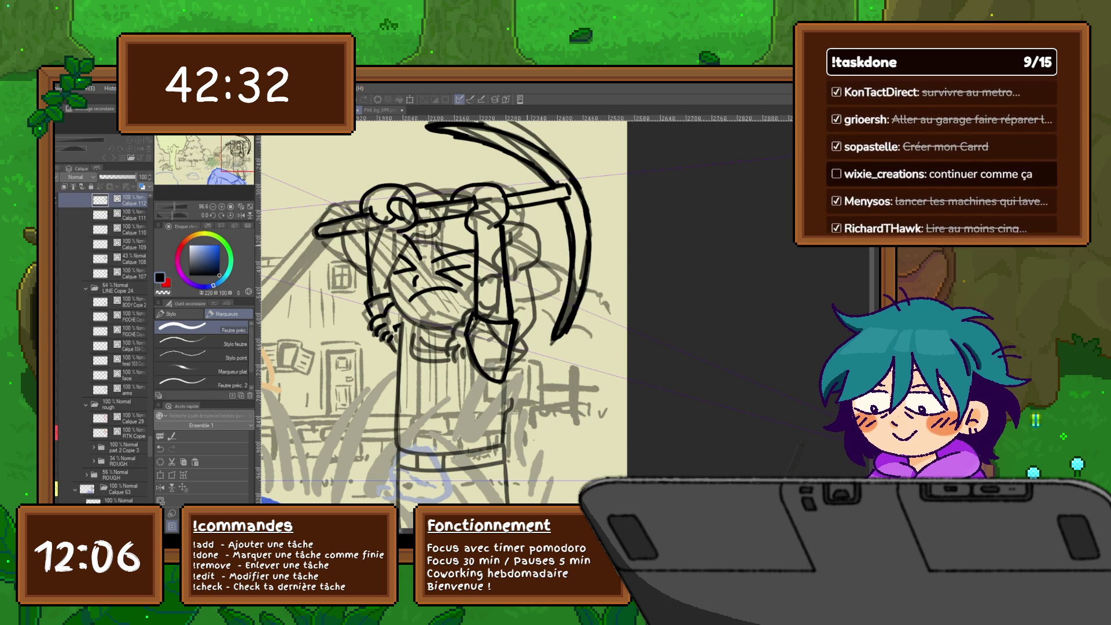
pyautogui.moveTo(507, 239)
pyautogui.mouseDown()
pyautogui.moveTo(556, 283)
pyautogui.moveTo(516, 298)
pyautogui.mouseUp()
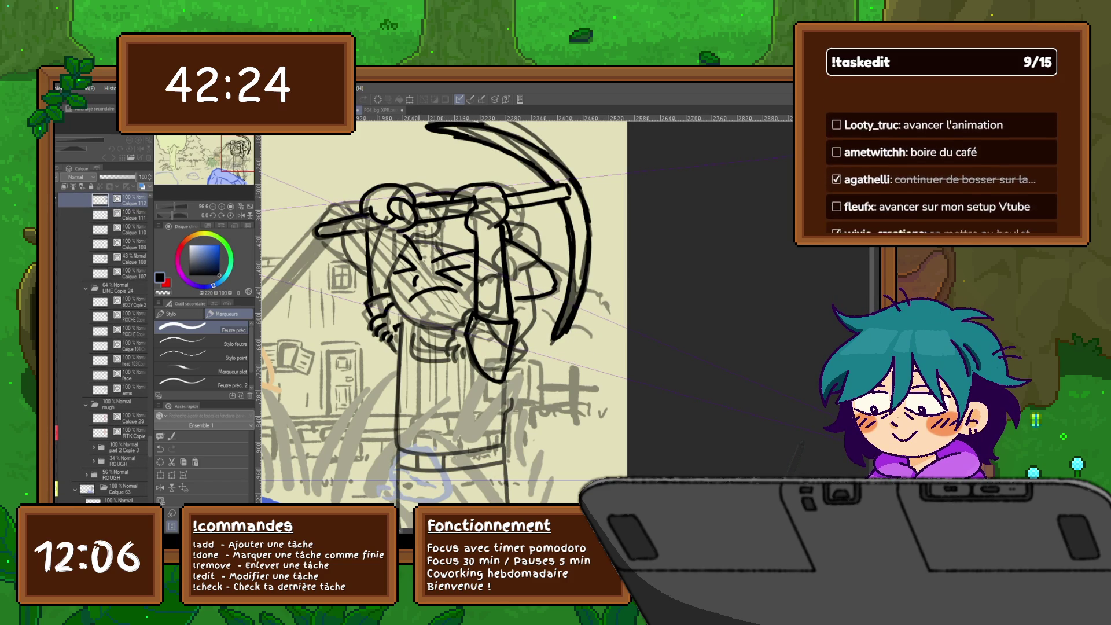
pyautogui.press('space')
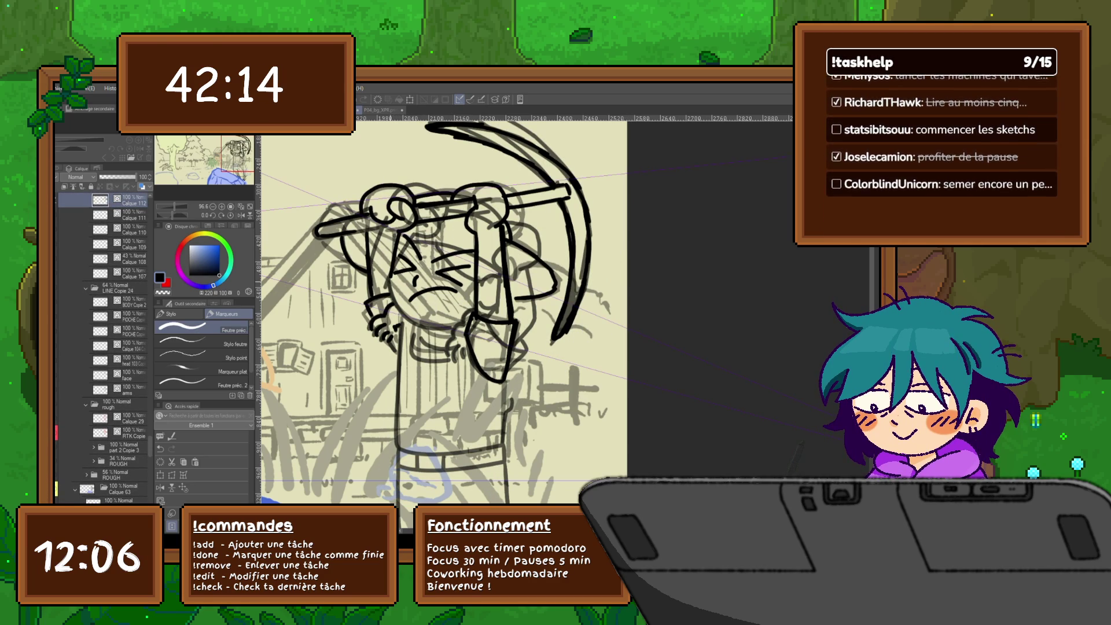
pyautogui.press('Right')
pyautogui.press('Left')
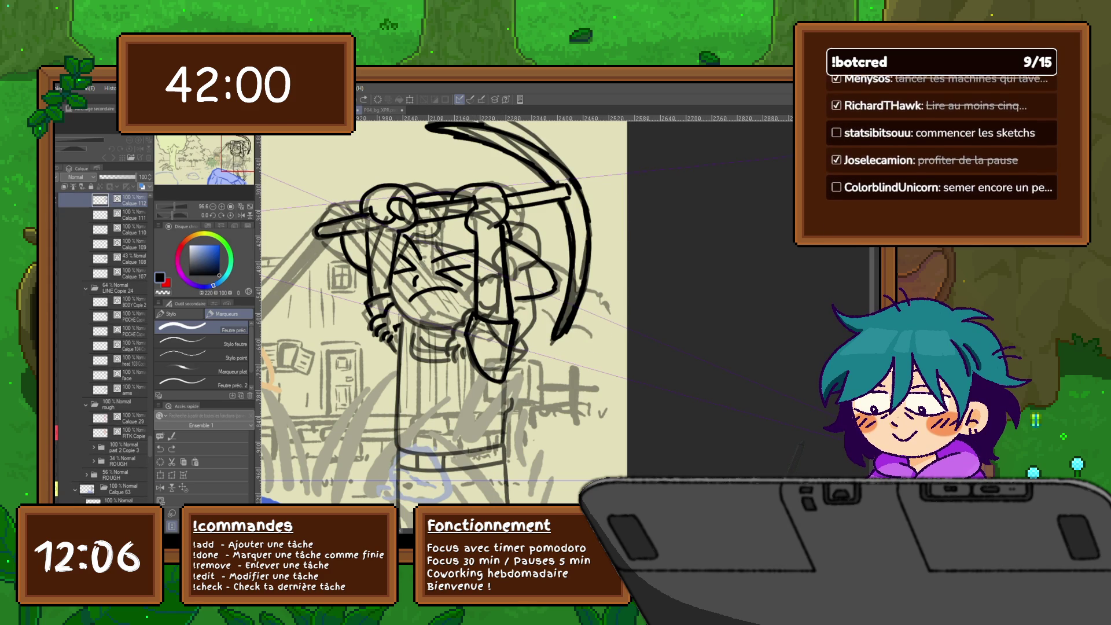
# On a new layer, draw two curved lines on the character's face with the Curve tool.
pyautogui.hotkey('ctrl', 'shift', 'n')
pyautogui.press('u')
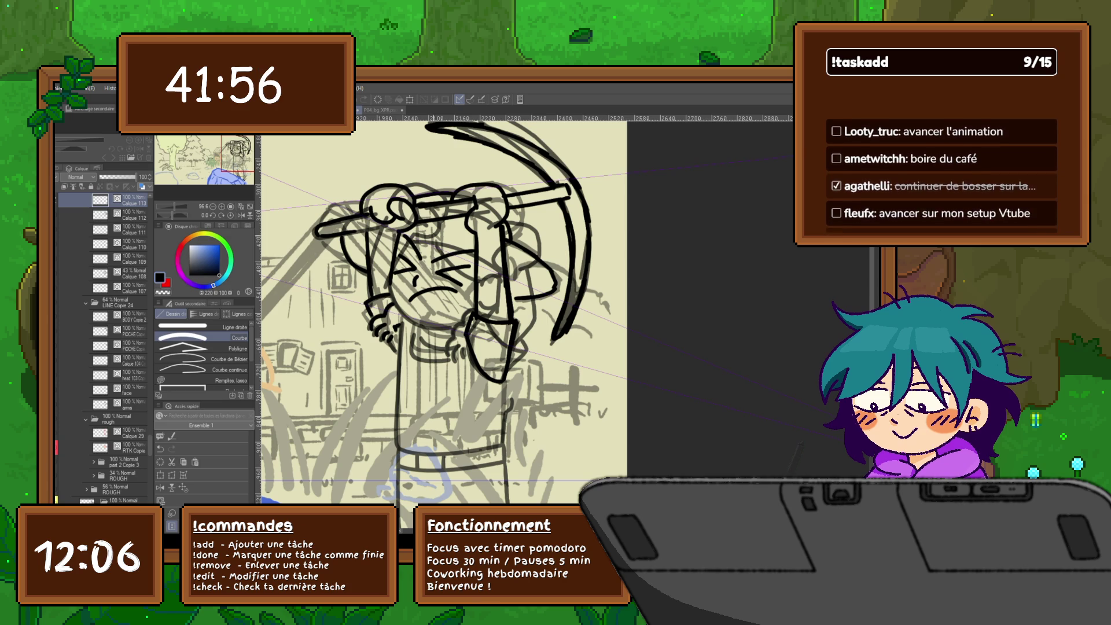
pyautogui.moveTo(396, 238); pyautogui.dragTo(477, 249)
pyautogui.click(440, 230)
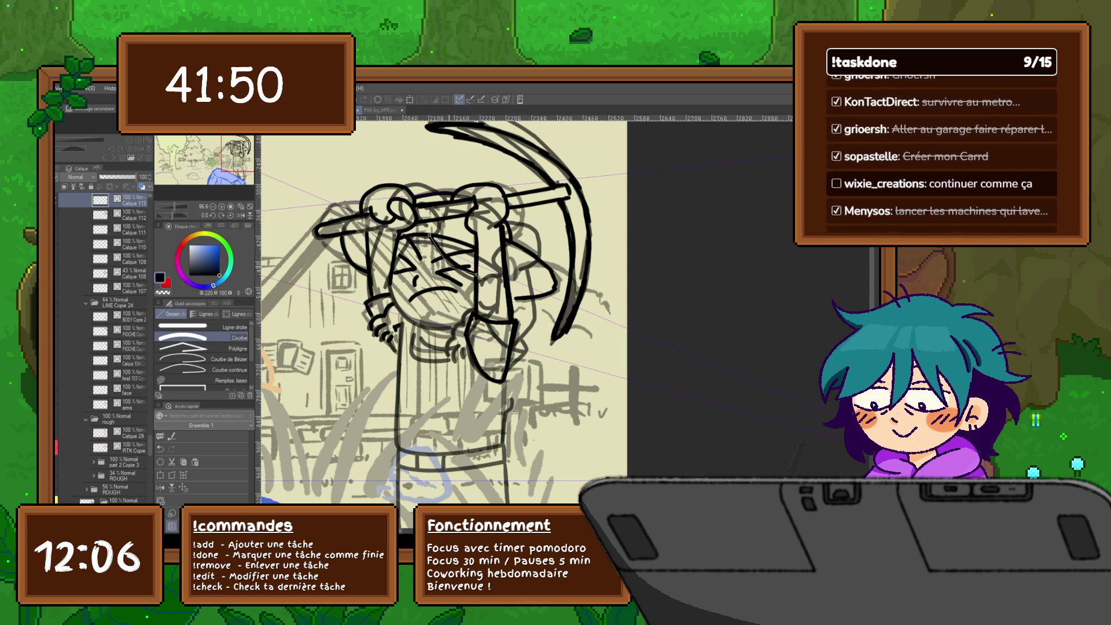
pyautogui.moveTo(427, 237); pyautogui.dragTo(395, 264)
pyautogui.click(408, 248)
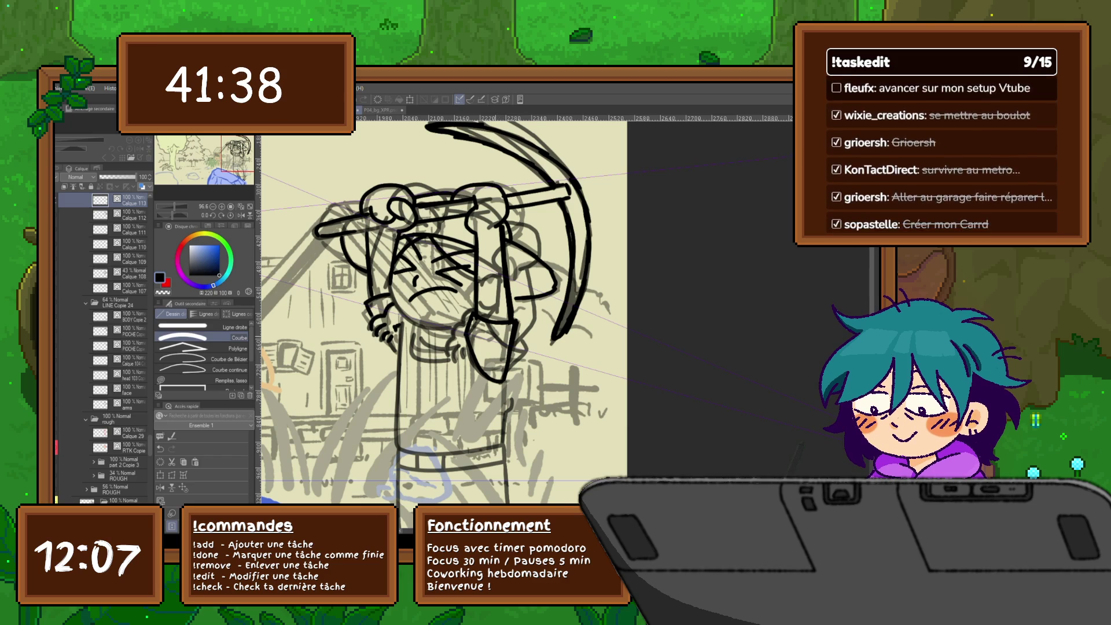
pyautogui.moveTo(440, 313); pyautogui.dragTo(427, 288)
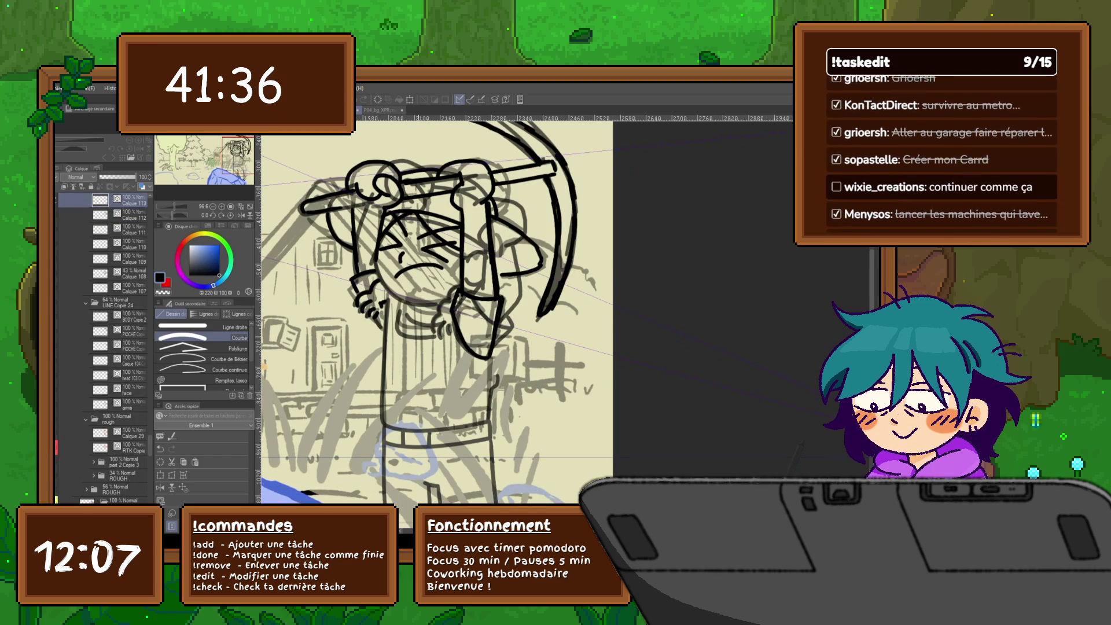
# Ink a short vertical line on the body with the pen and flip frames to check it.
pyautogui.press('p')
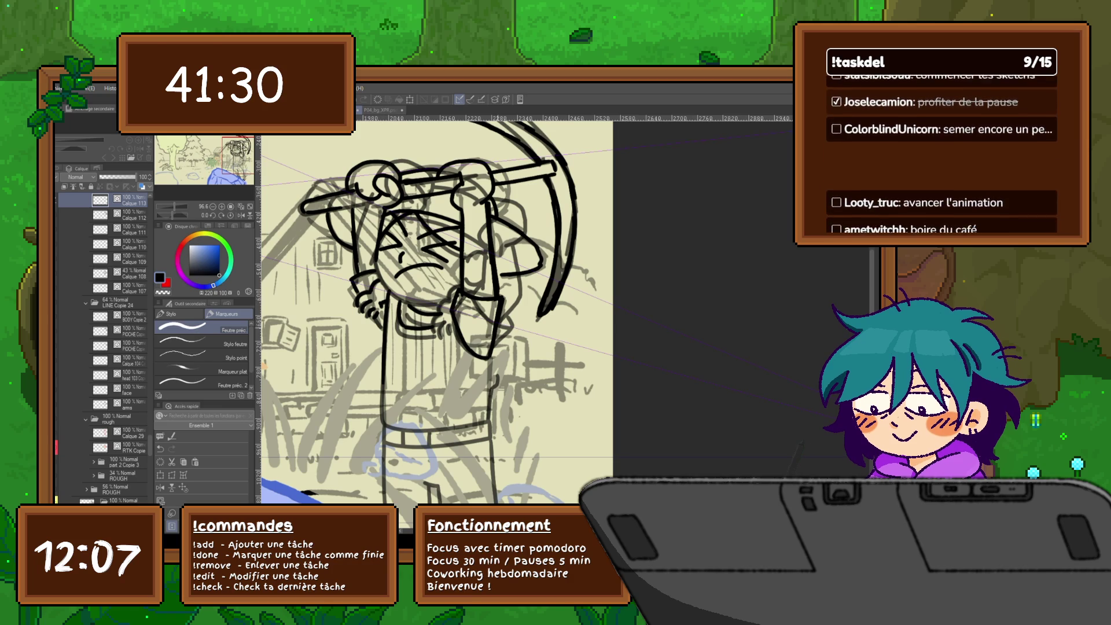
pyautogui.moveTo(490, 361); pyautogui.dragTo(489, 417)
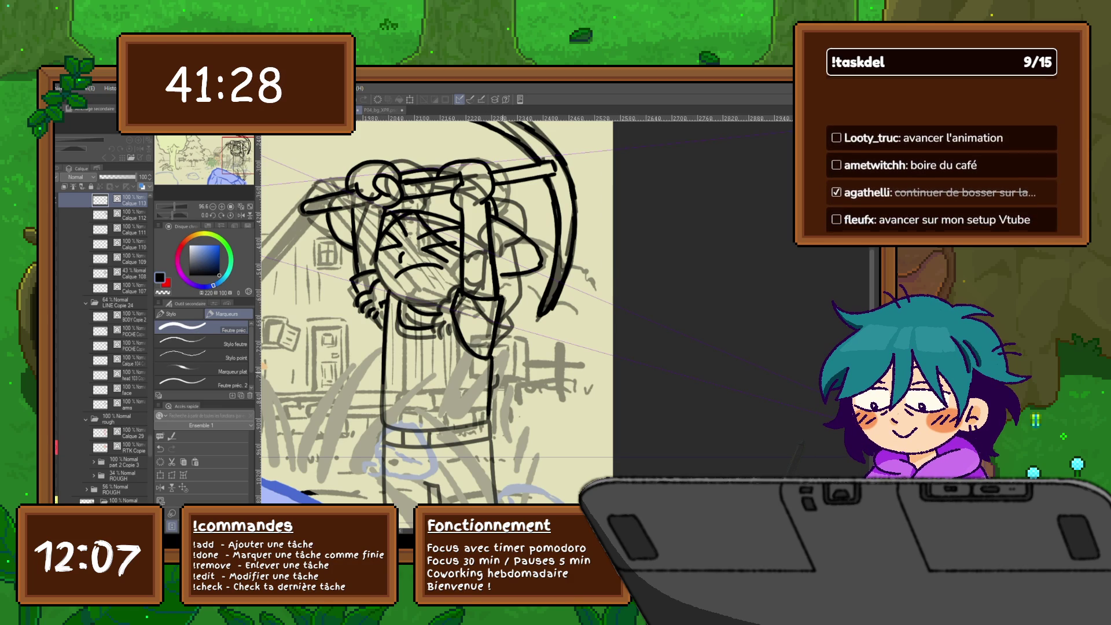
pyautogui.press('Left')
pyautogui.press('Right')
pyautogui.press('Left')
pyautogui.press('Right')
pyautogui.press('Left')
pyautogui.press('Right')
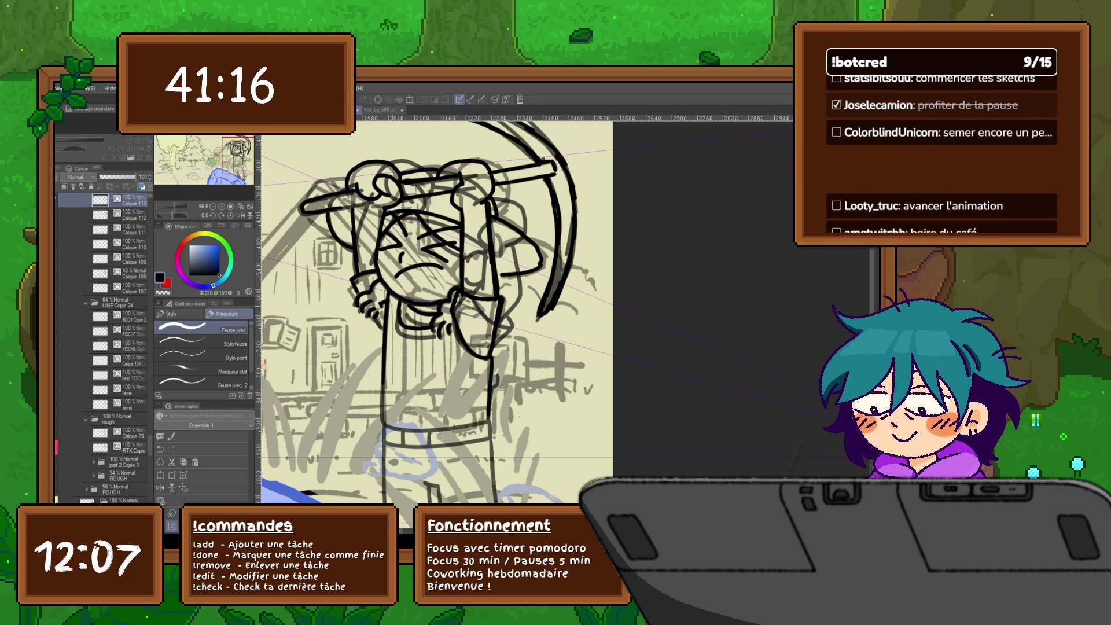
# Flip between animation frames to compare the poses and leg lines.
pyautogui.scroll(-2, 438, 312)
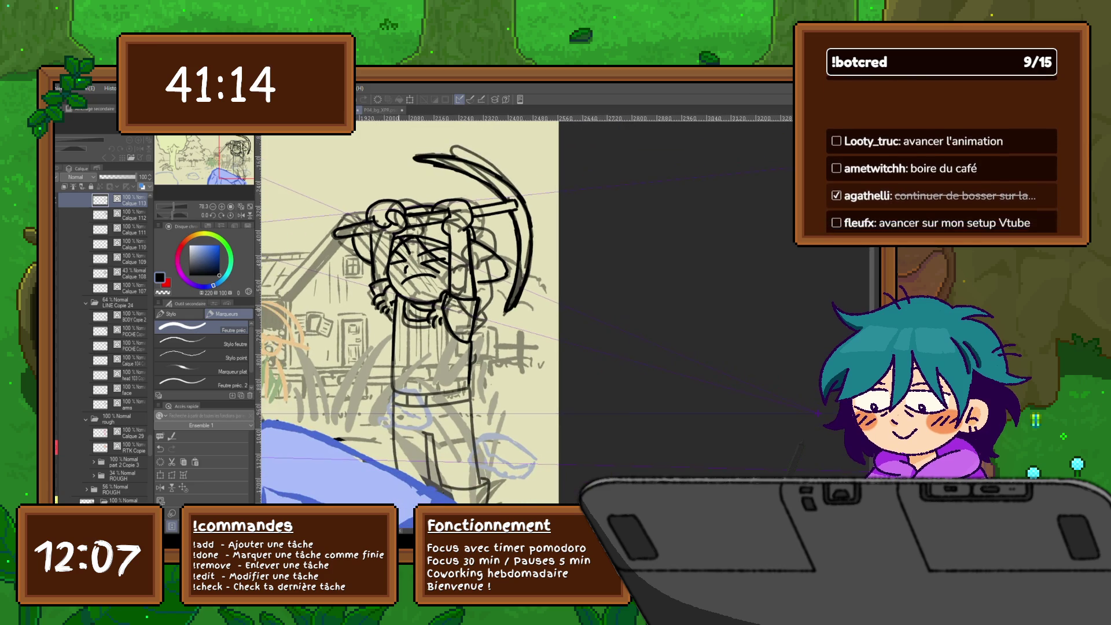
pyautogui.press('Right')
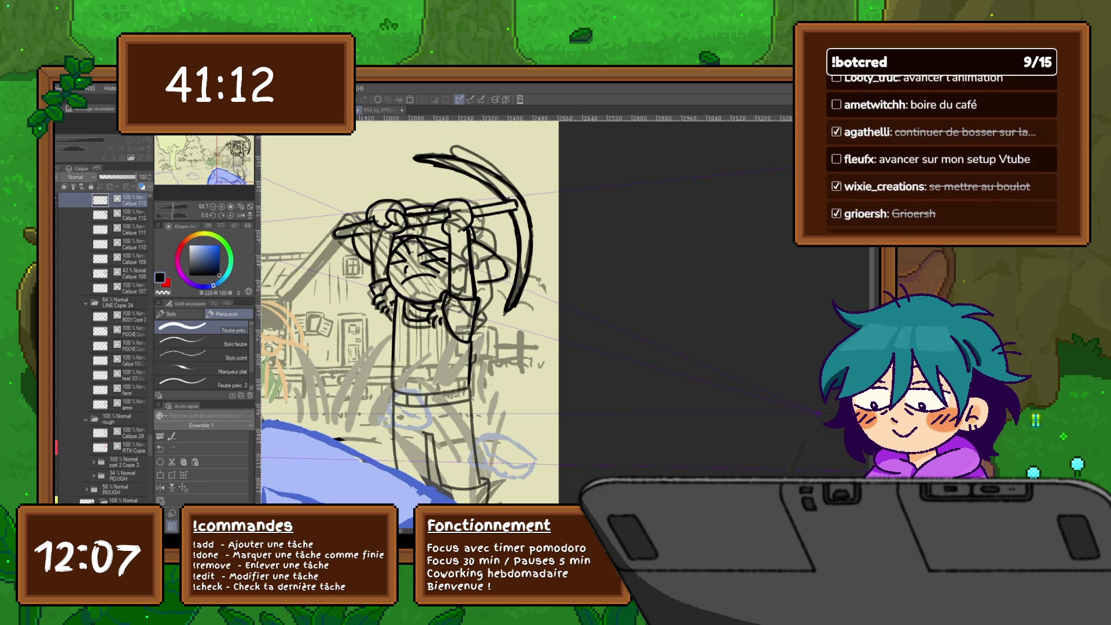
pyautogui.press('Right')
pyautogui.press('Right')
pyautogui.press('Left')
pyautogui.press('Right')
pyautogui.press('Left')
pyautogui.press('Right')
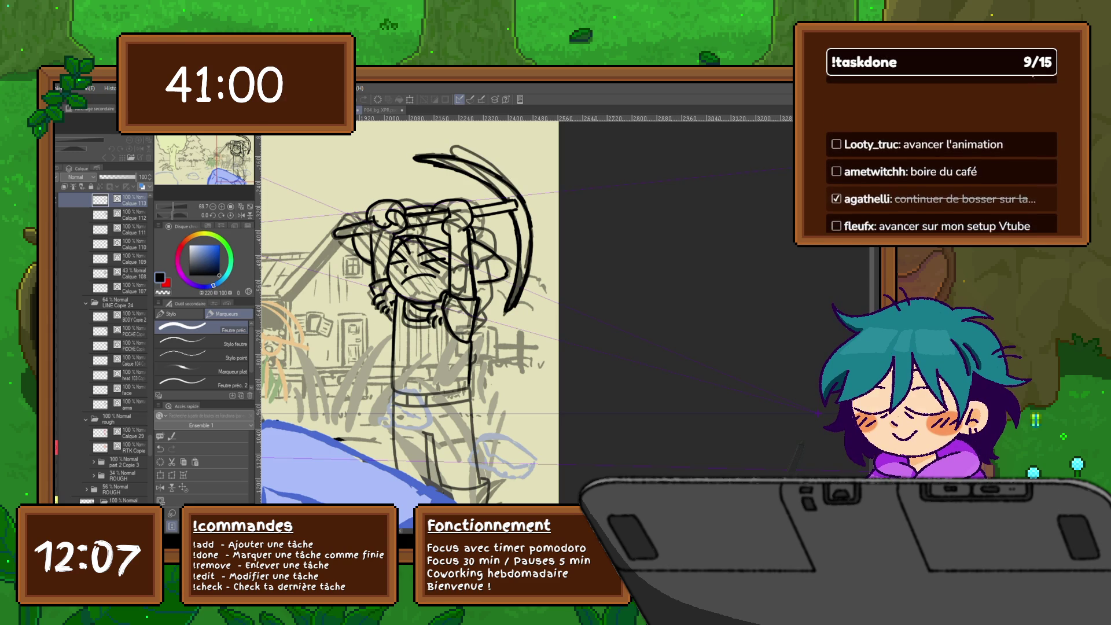
# Collapse the LINE Copie 24 and line rtk folders and create a new layer folder.
pyautogui.click(86, 302)
pyautogui.scroll(3, 103, 348)
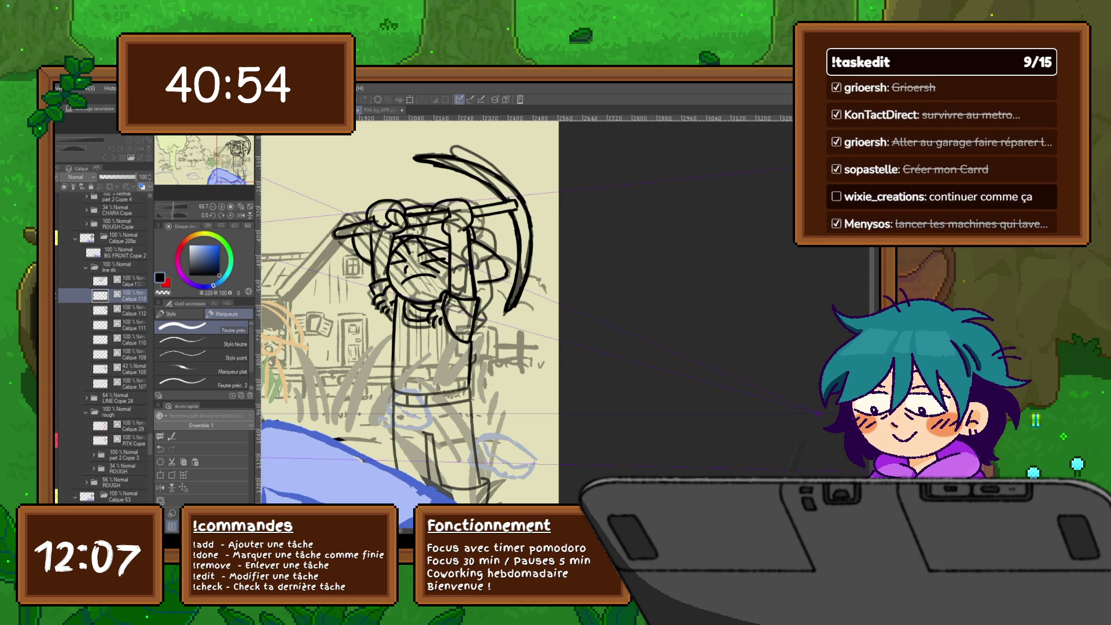
pyautogui.click(85, 267)
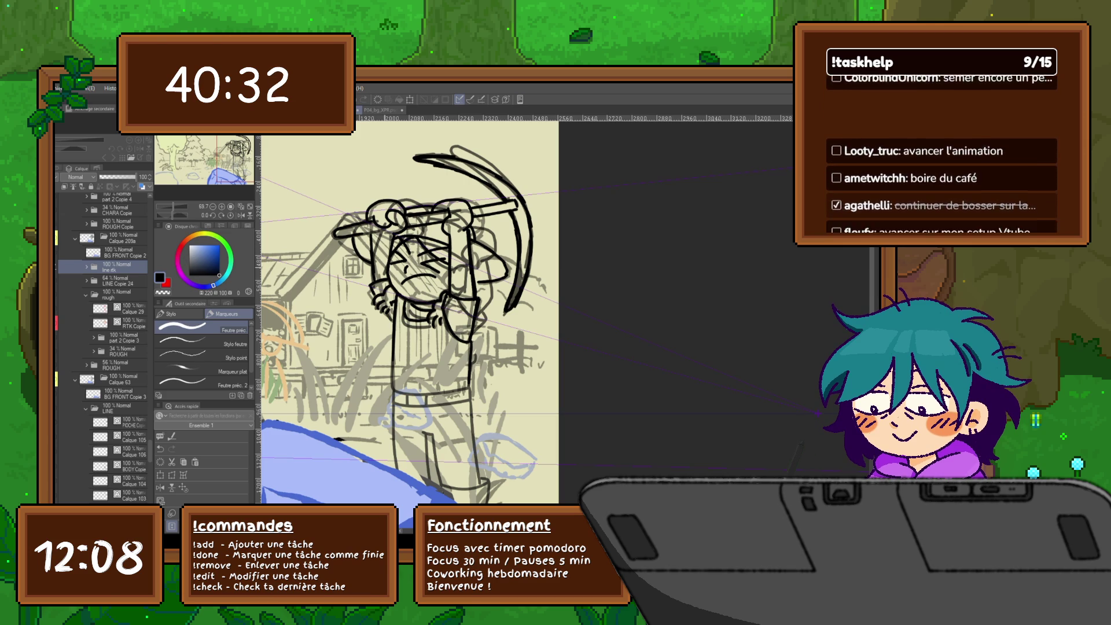
pyautogui.hotkey('ctrl', 'z')
pyautogui.hotkey('ctrl', 'y')
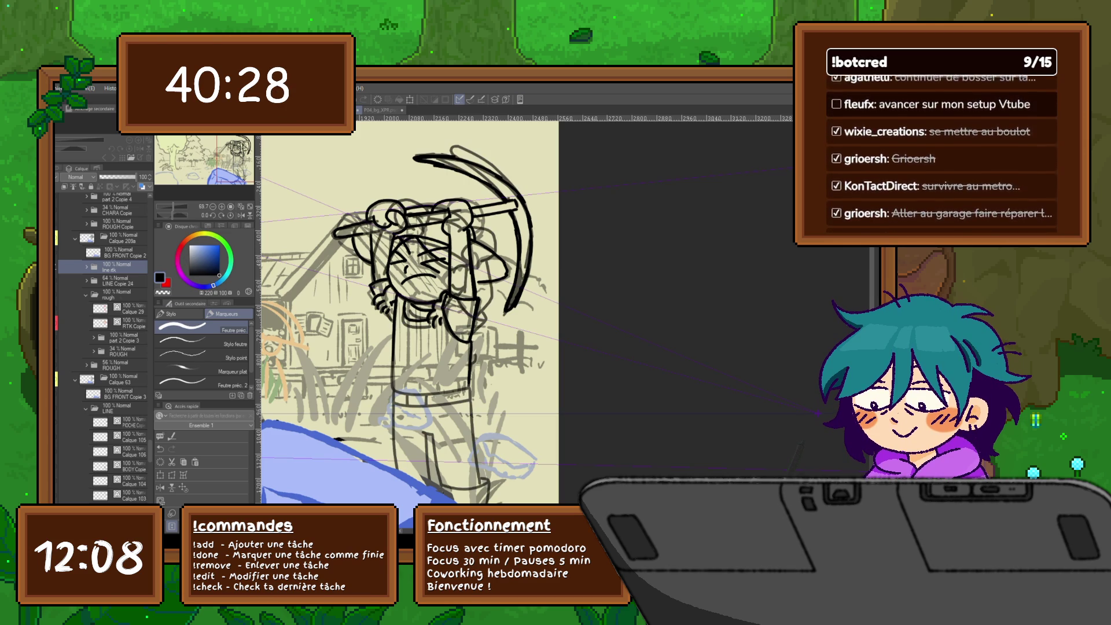
pyautogui.hotkey('ctrl', 'g')
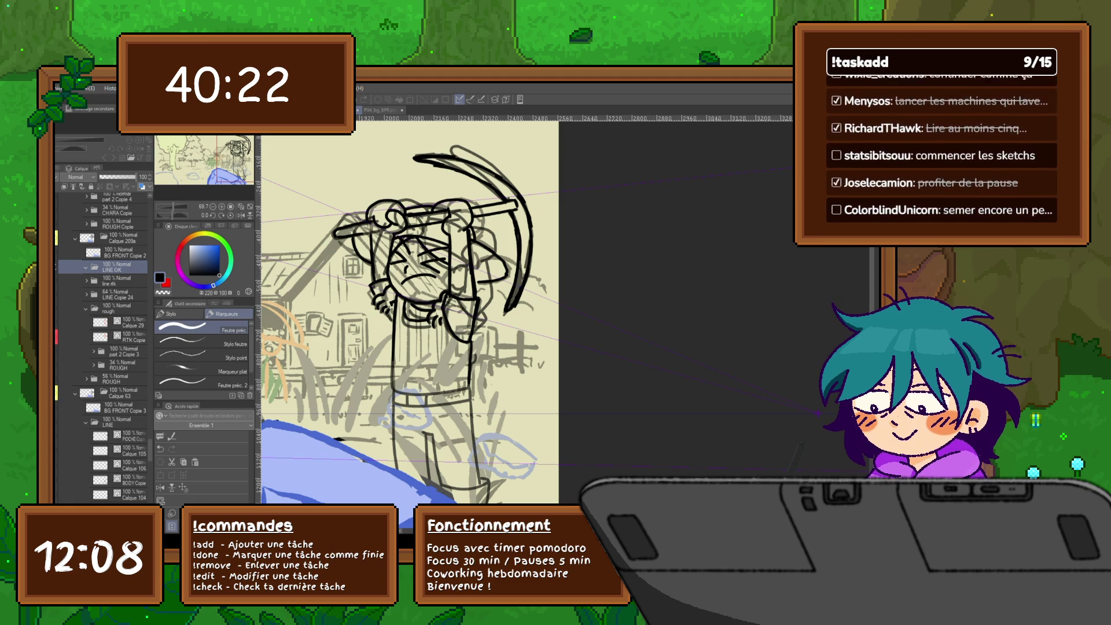
# Expand LINE Copie 24 and move the BODY Copie 2 layer into the LINE OK folder.
pyautogui.click(118, 294)
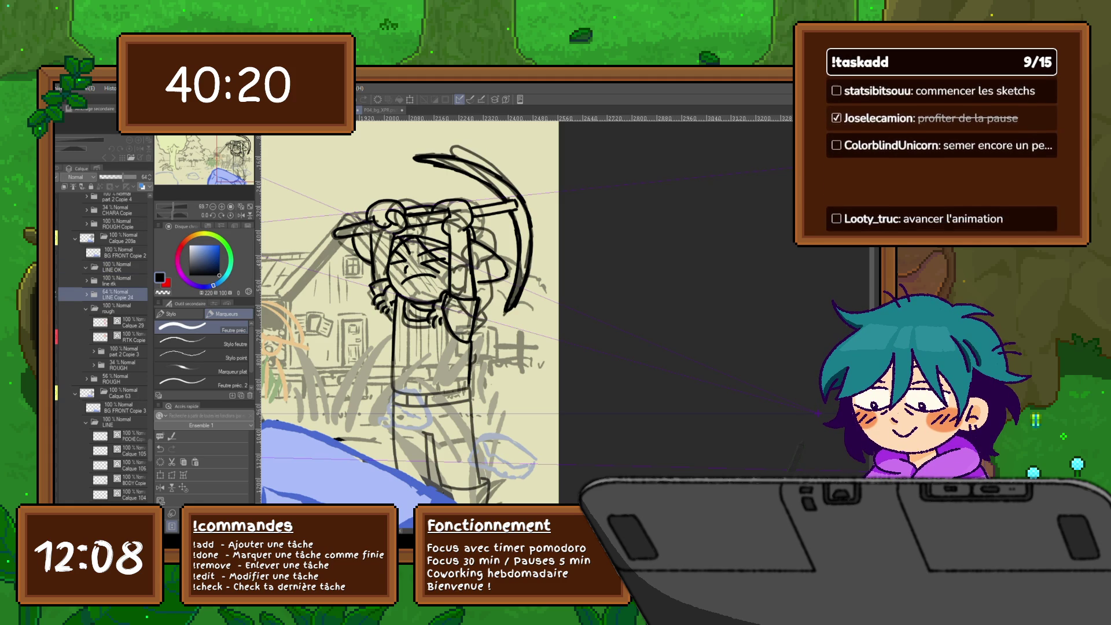
pyautogui.click(87, 294)
pyautogui.click(126, 397)
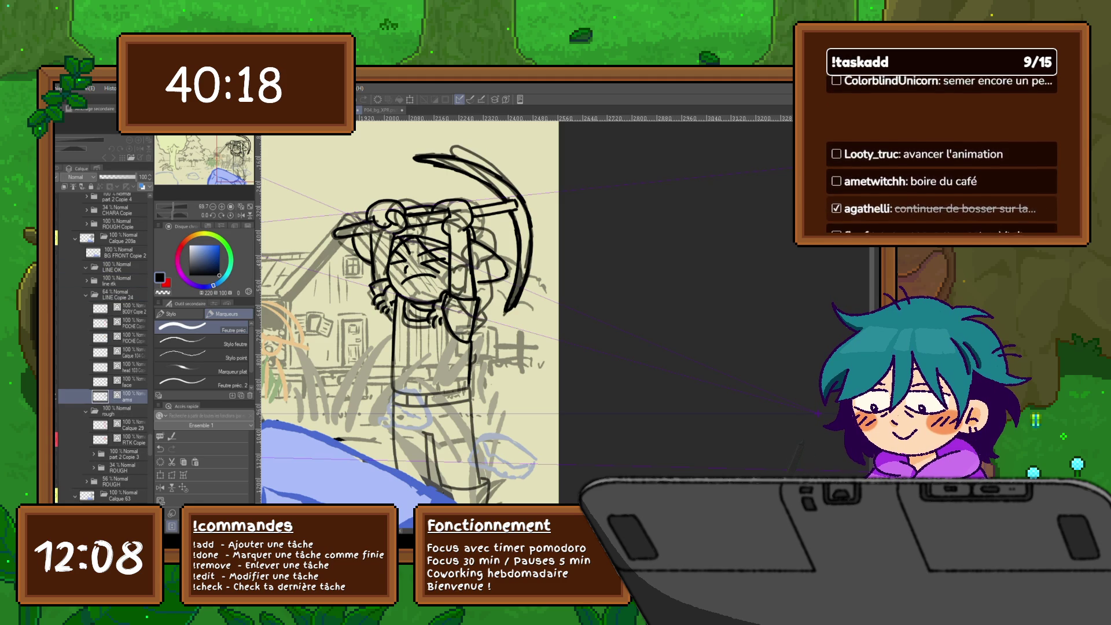
pyautogui.click(132, 308)
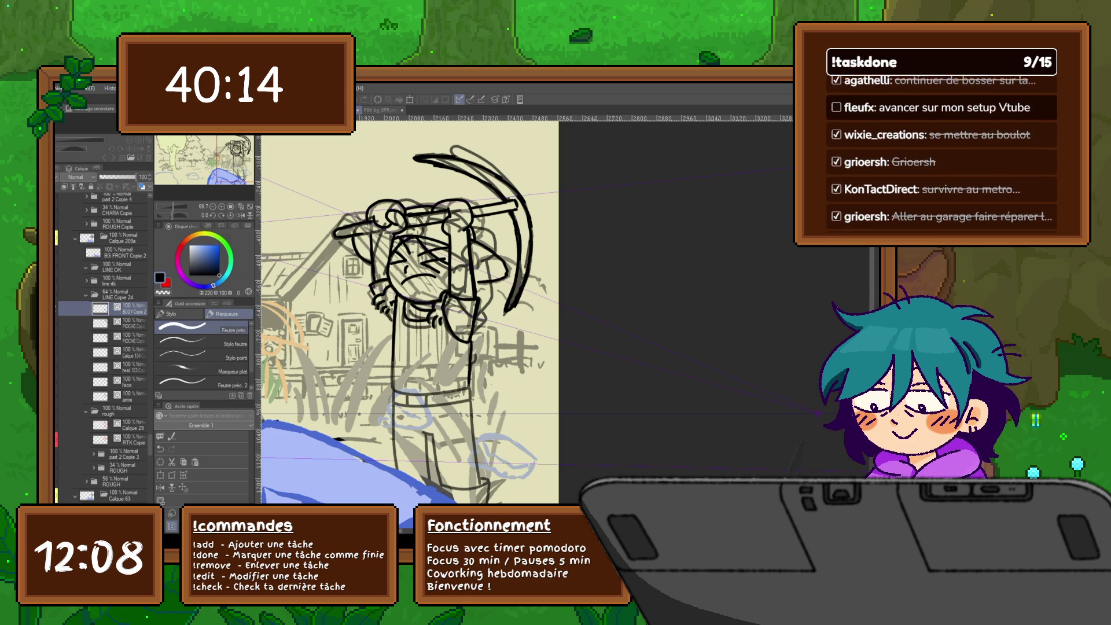
pyautogui.scroll(-1, 104, 347)
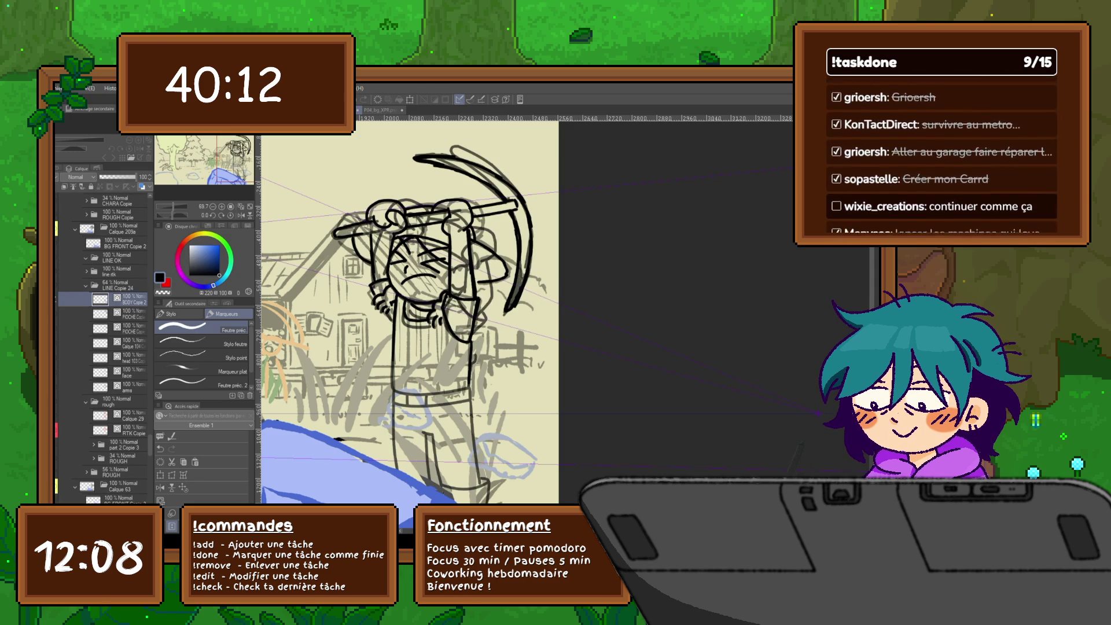
pyautogui.moveTo(132, 299); pyautogui.dragTo(132, 267)
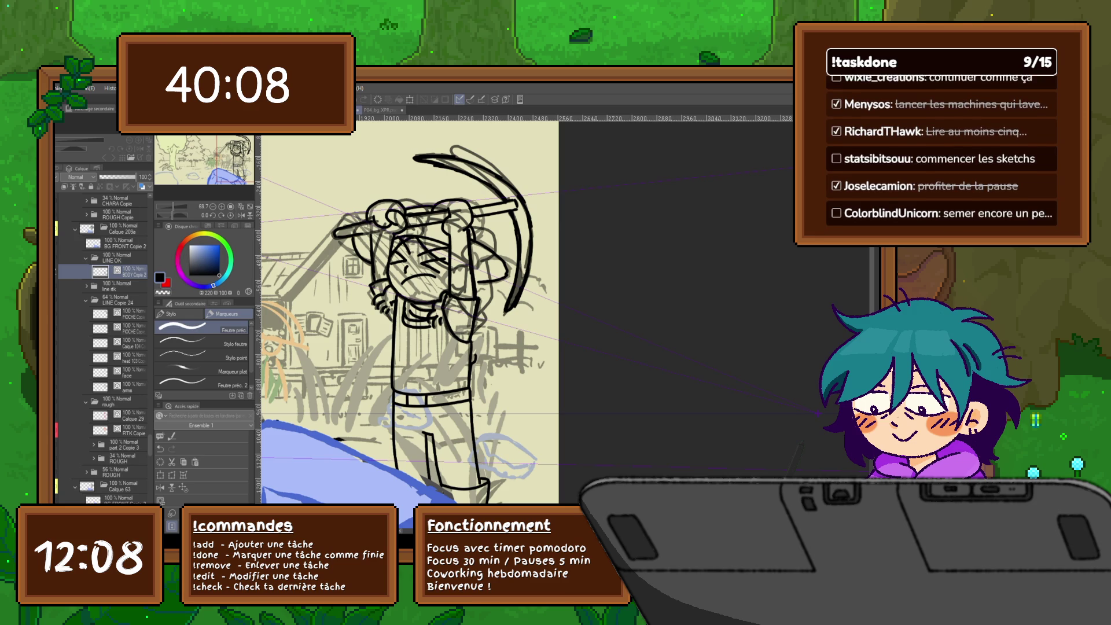
# Move the POCHE Copie layer toward LINE OK and collapse the LINE Copie 24 folder.
pyautogui.click(119, 286)
pyautogui.click(118, 386)
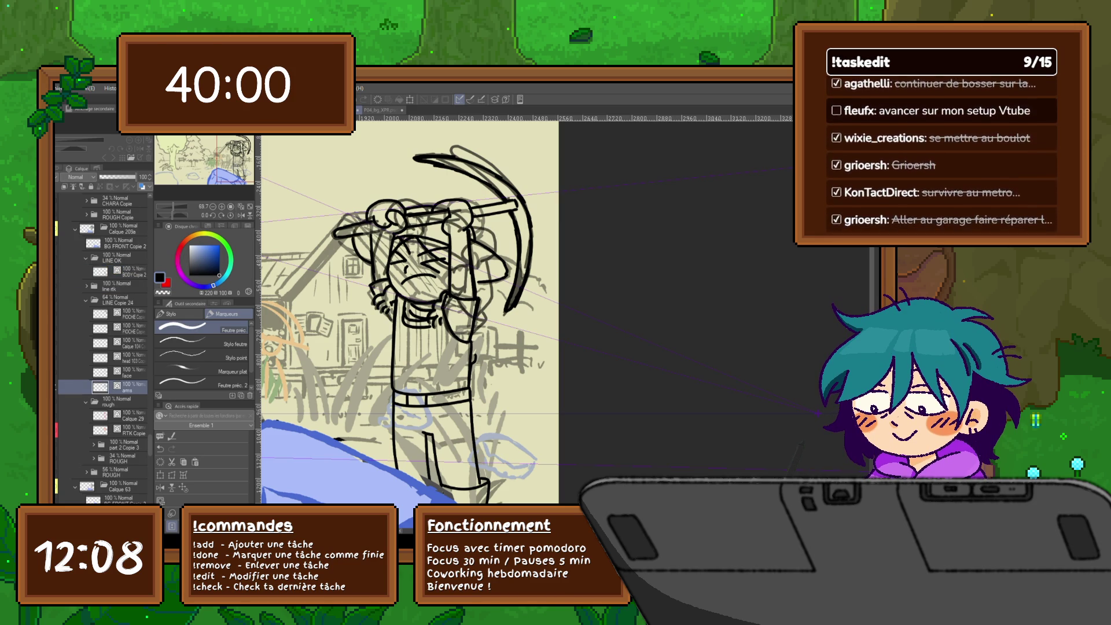
pyautogui.click(130, 314)
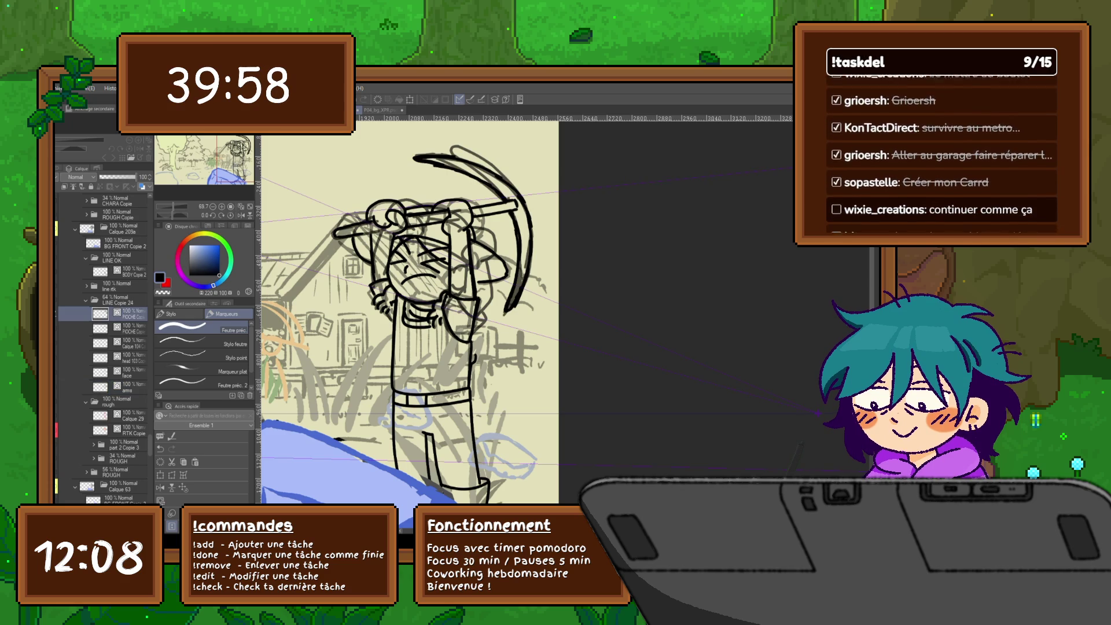
pyautogui.moveTo(116, 294); pyautogui.dragTo(115, 267)
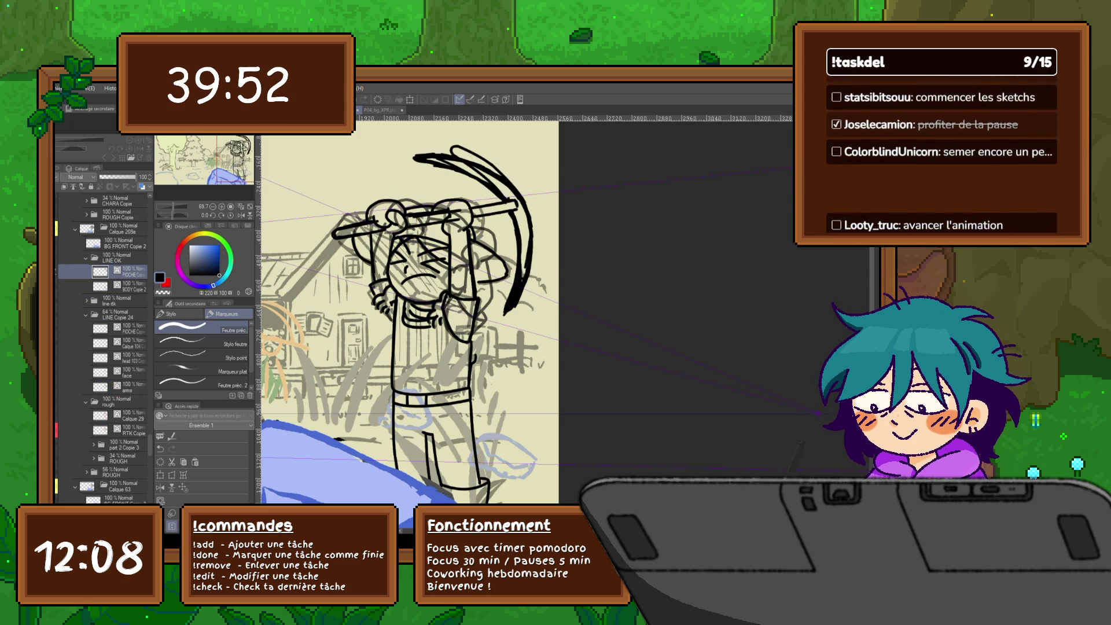
pyautogui.click(121, 314)
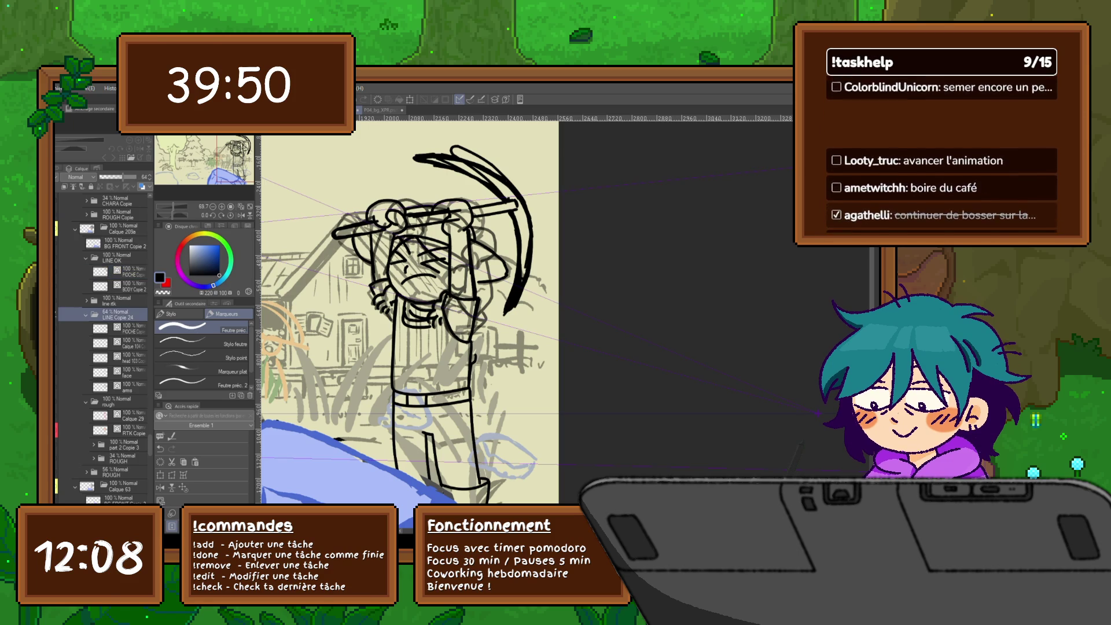
pyautogui.click(86, 314)
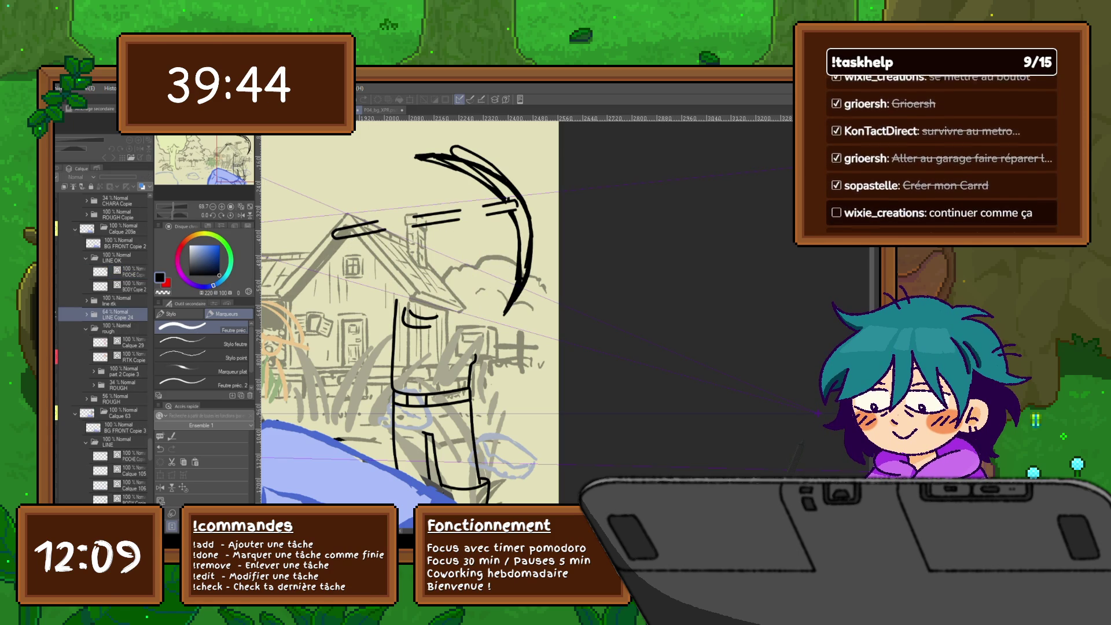
# Move the pickaxe layer into LINE Copie 24 and expand the line rtk folder.
pyautogui.click(130, 272)
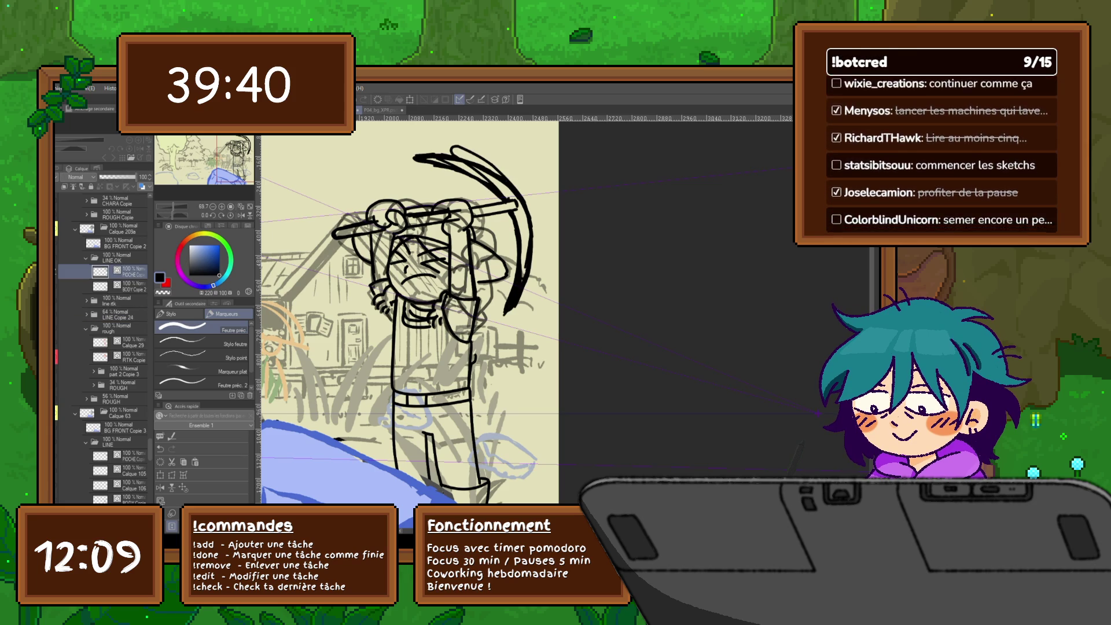
pyautogui.hotkey('ctrl', 'y')
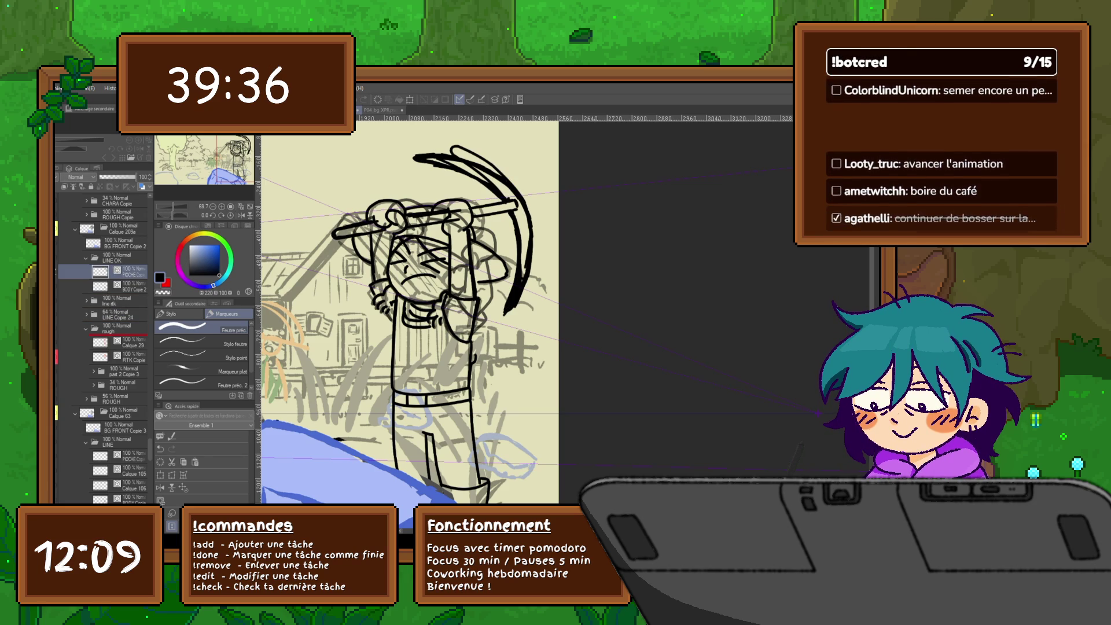
pyautogui.hotkey('ctrl', 'z')
pyautogui.hotkey('ctrl', 'y')
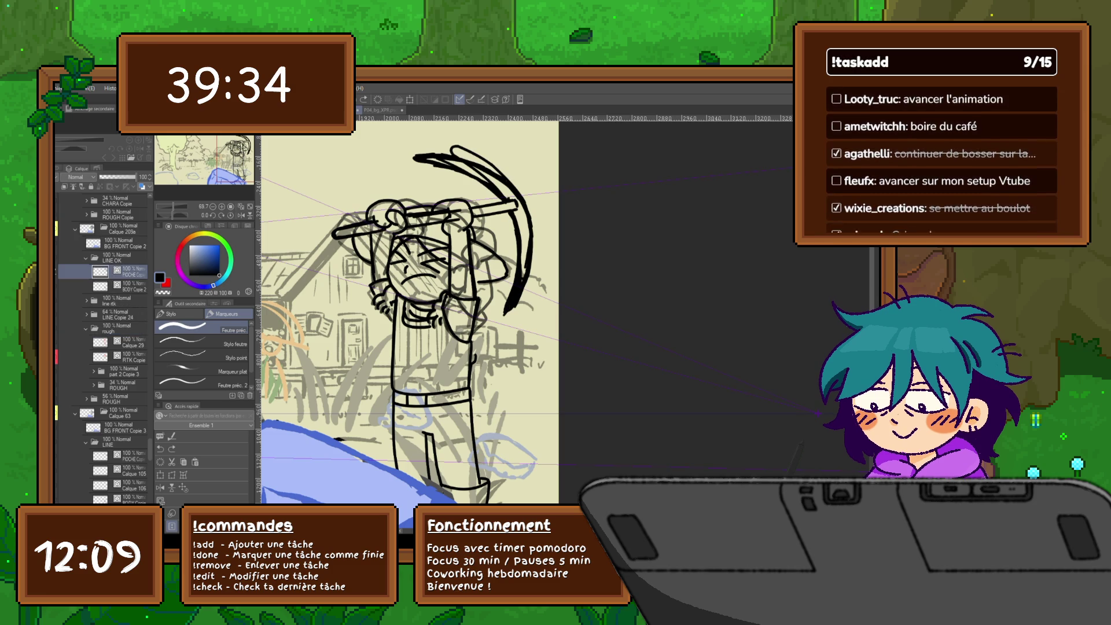
pyautogui.moveTo(119, 271); pyautogui.dragTo(118, 315)
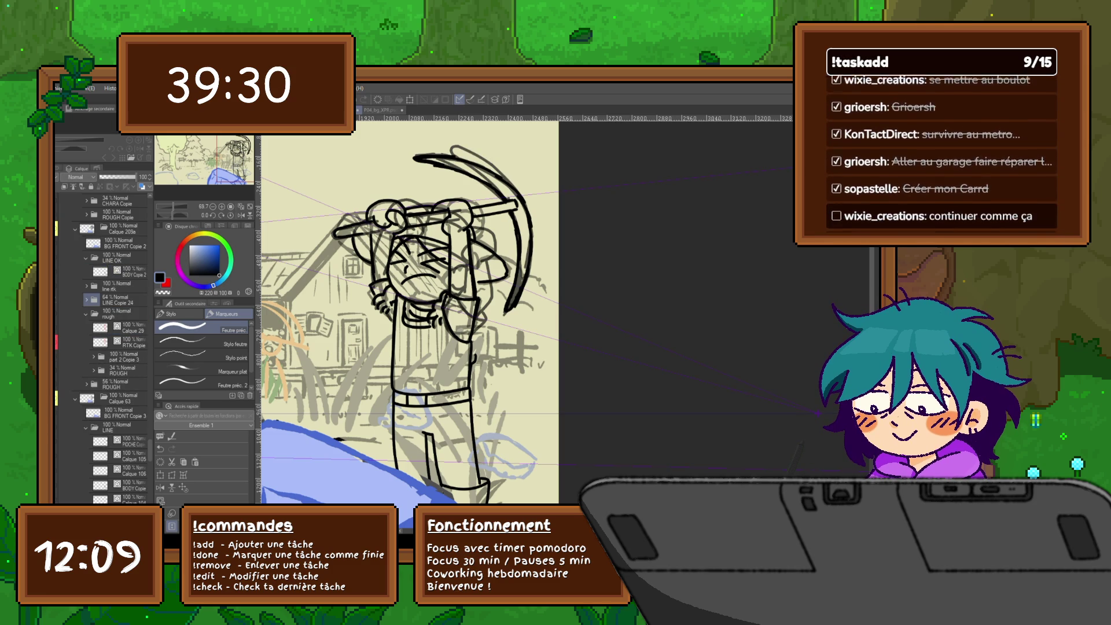
pyautogui.click(119, 286)
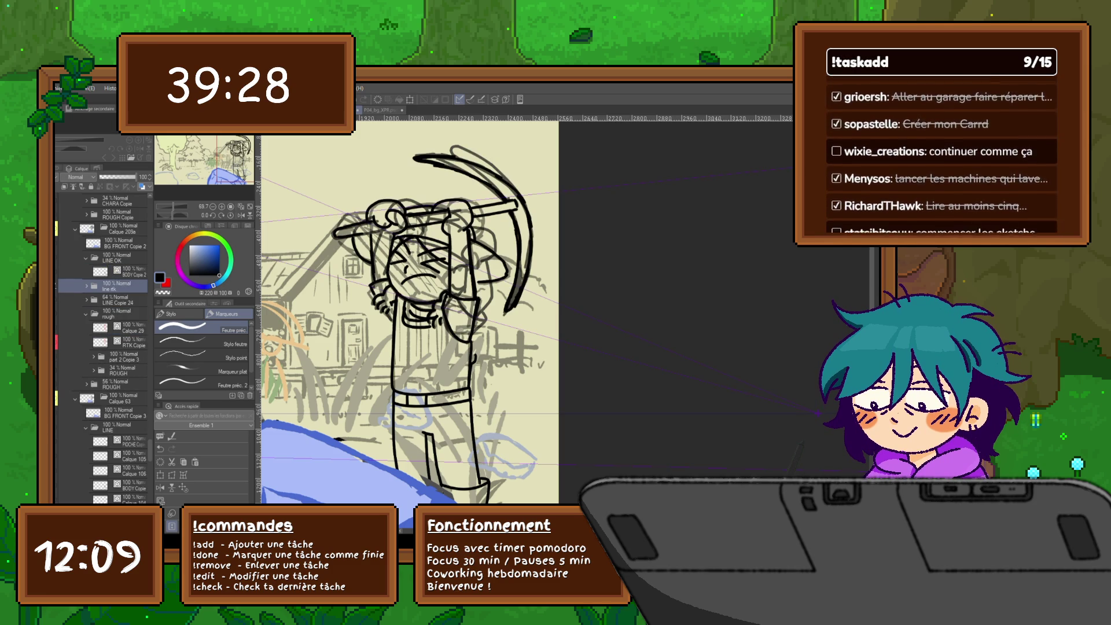
pyautogui.click(86, 286)
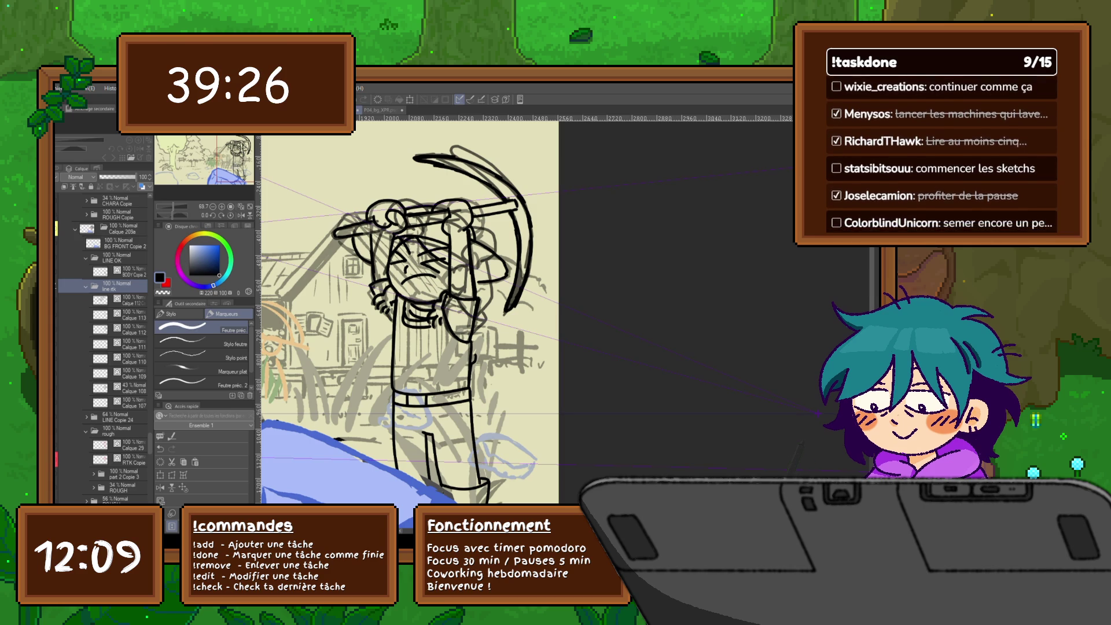
# Move Calque 107, 110 and 111 into the LINE OK folder.
pyautogui.click(119, 403)
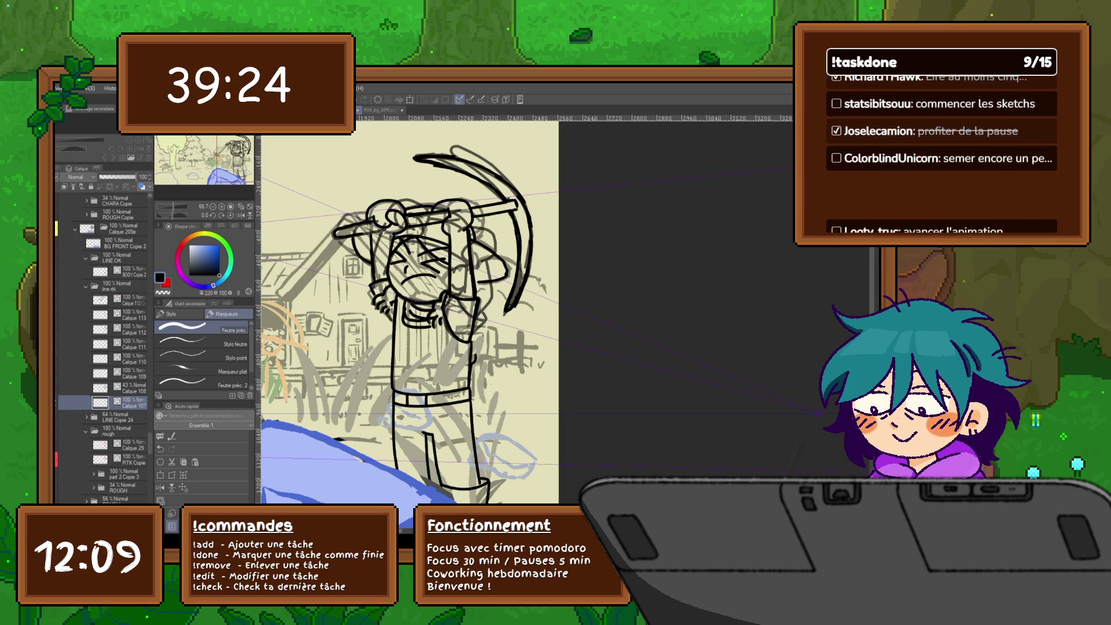
pyautogui.moveTo(118, 403); pyautogui.dragTo(119, 350)
pyautogui.moveTo(119, 265); pyautogui.dragTo(119, 266)
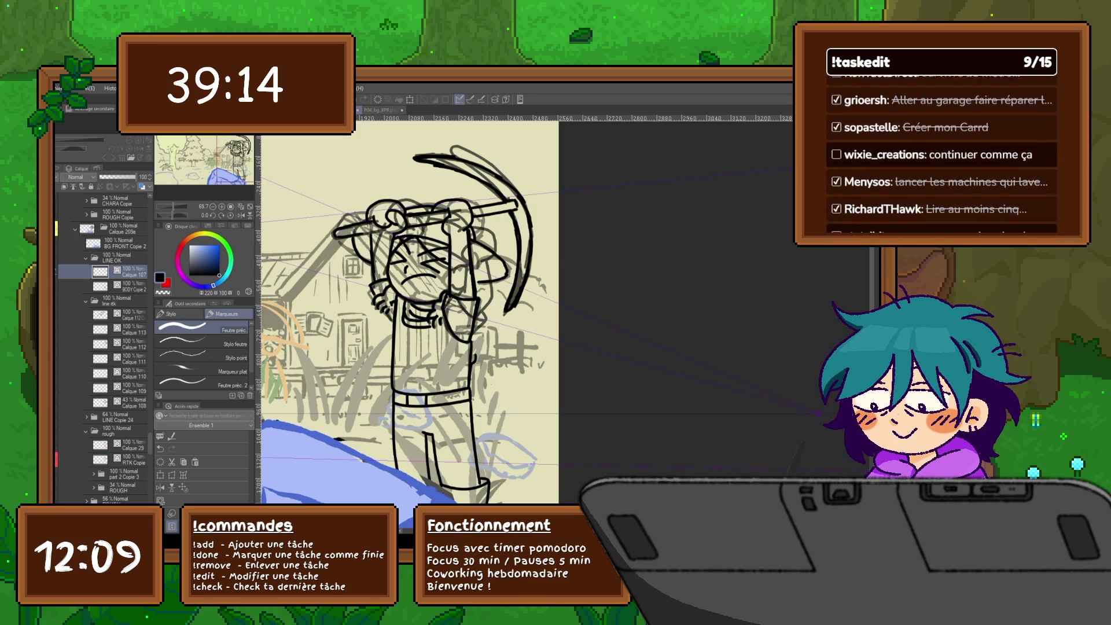
pyautogui.click(133, 374)
pyautogui.moveTo(133, 373); pyautogui.dragTo(133, 269)
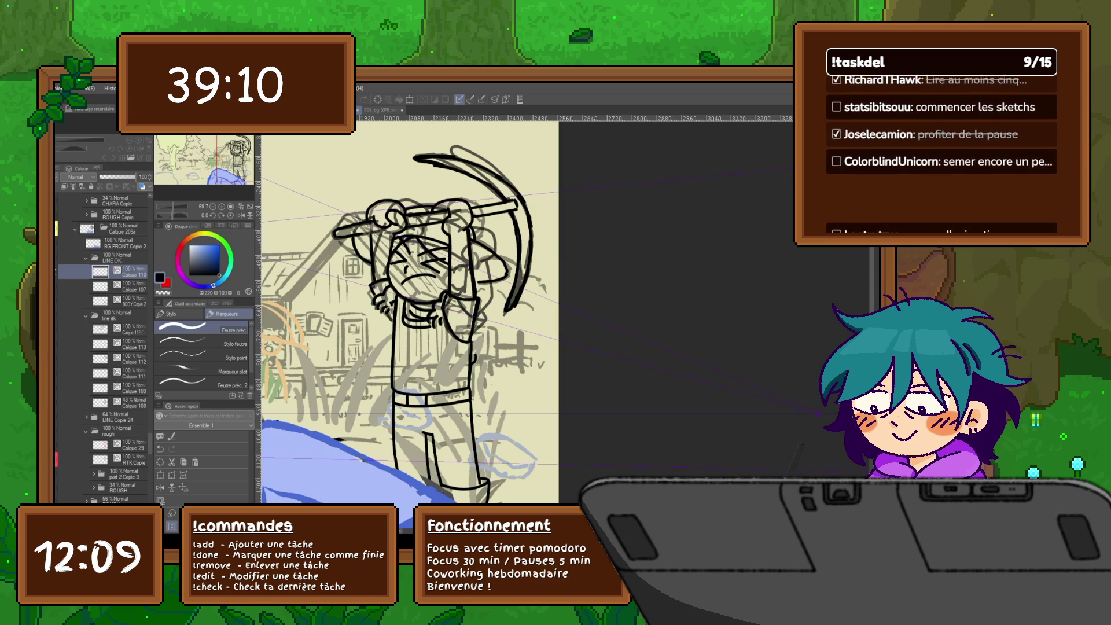
pyautogui.moveTo(133, 374); pyautogui.dragTo(133, 350)
pyautogui.moveTo(133, 265); pyautogui.dragTo(133, 271)
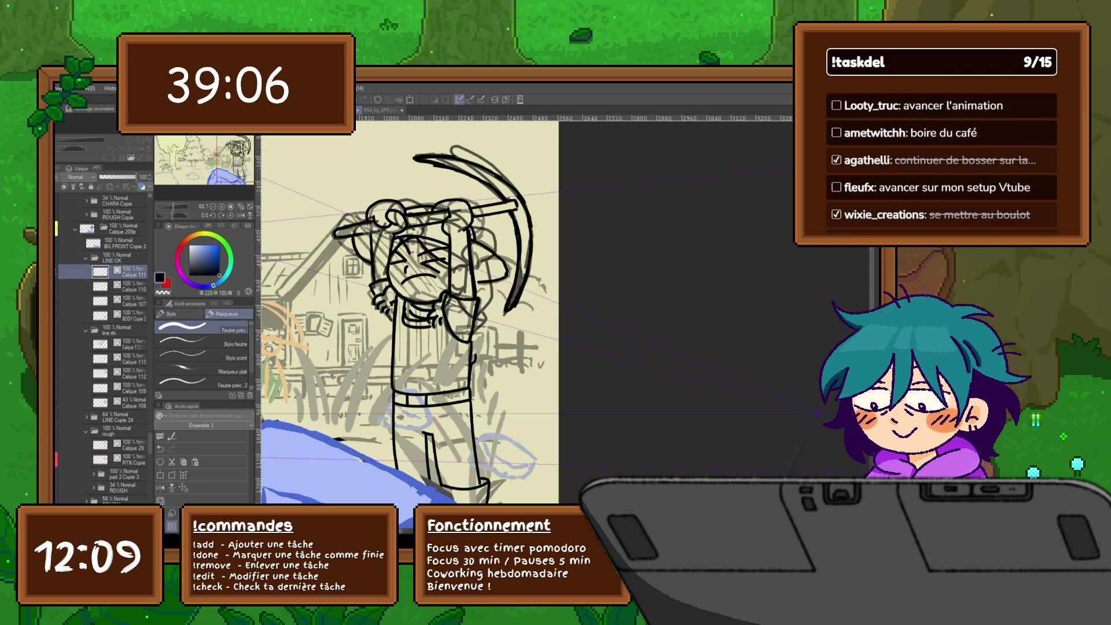
# Toggle undo and redo to compare the arm sketch, keeping the darker arm and bar lines.
pyautogui.hotkey('ctrl', 'z')
pyautogui.hotkey('ctrl', 'y')
pyautogui.hotkey('ctrl', 'z')
pyautogui.hotkey('ctrl', 'y')
pyautogui.hotkey('ctrl', 'z')
pyautogui.hotkey('ctrl', 'y')
pyautogui.hotkey('ctrl', 'z')
pyautogui.hotkey('ctrl', 'y')
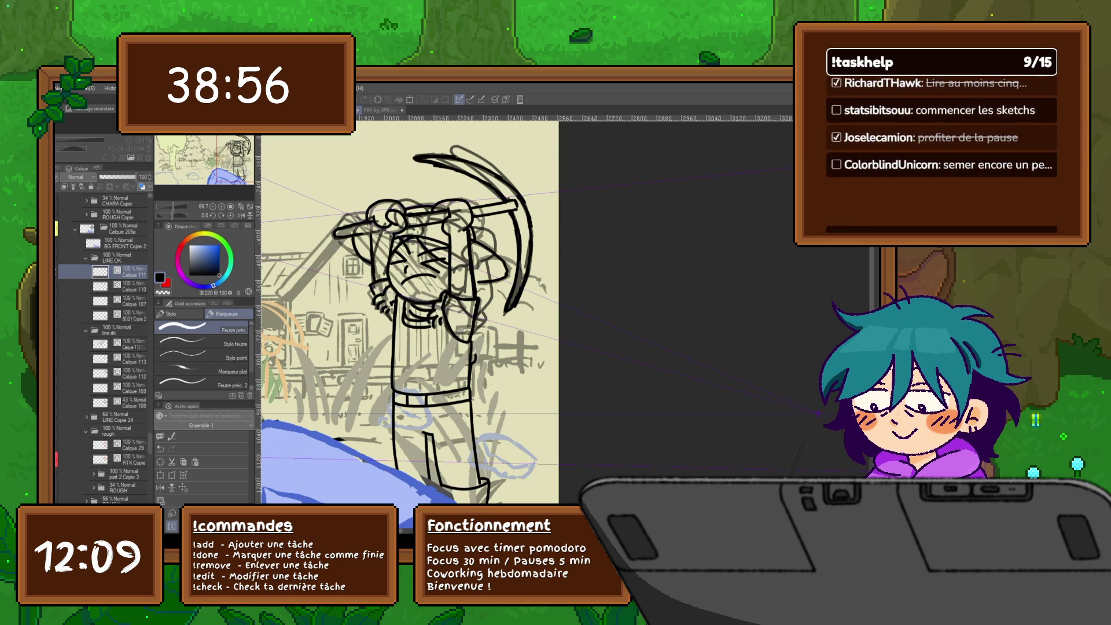
# Collapse the line rtk folder and lower its opacity to 48%.
pyautogui.click(118, 330)
pyautogui.click(86, 330)
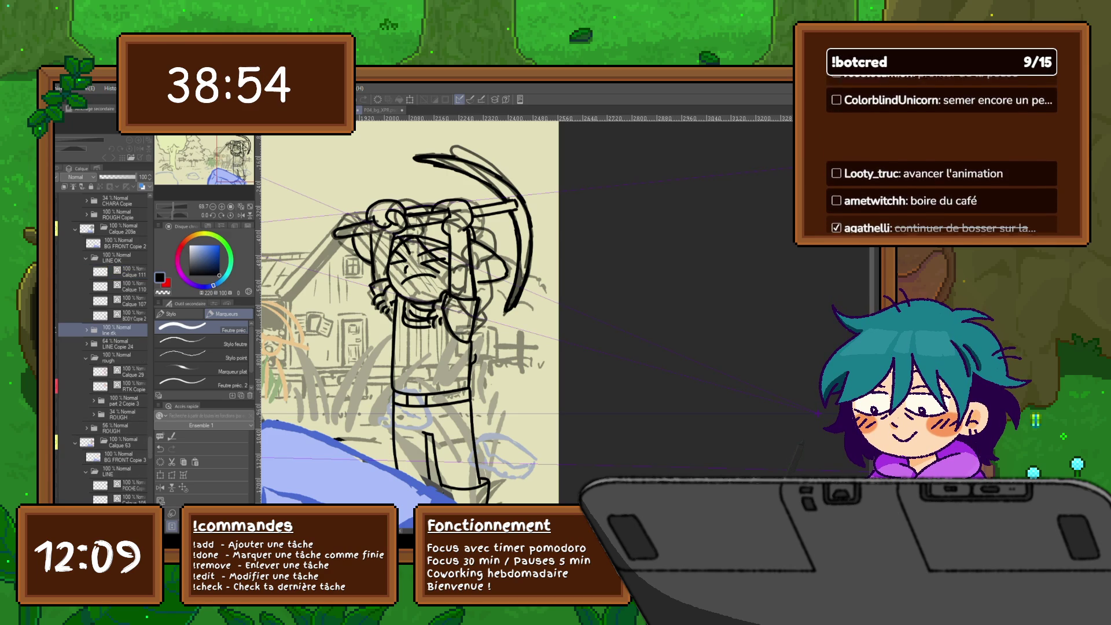
pyautogui.moveTo(135, 176); pyautogui.dragTo(117, 176)
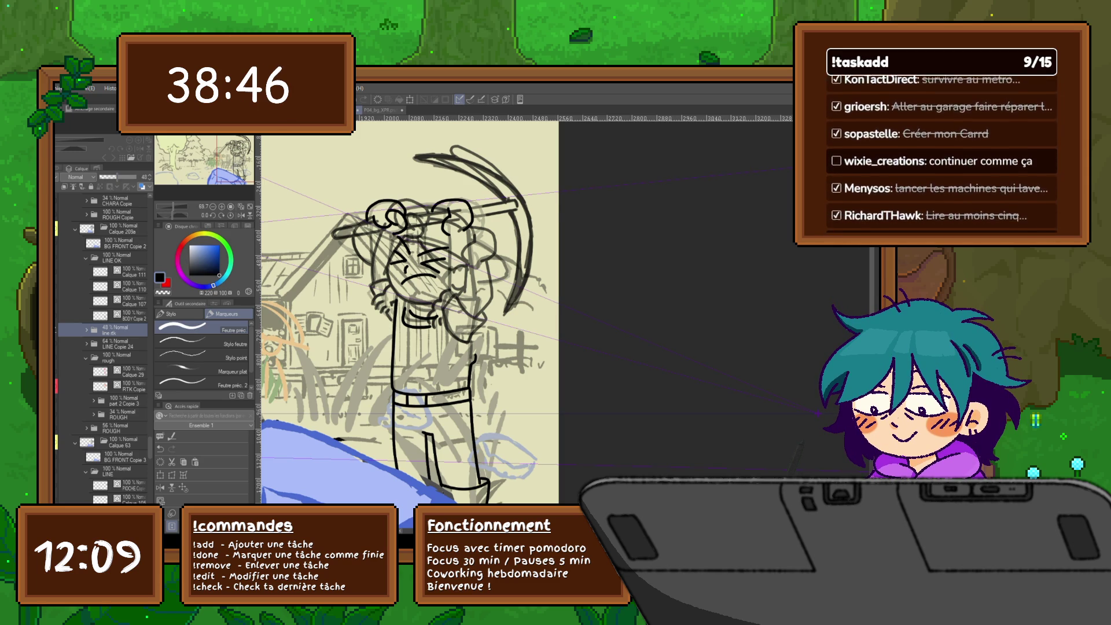
# Select the pickaxe layer holding the new lines via Calque 101 and BODY, and start a free transform.
pyautogui.scroll(-5, 101, 348)
pyautogui.click(118, 396)
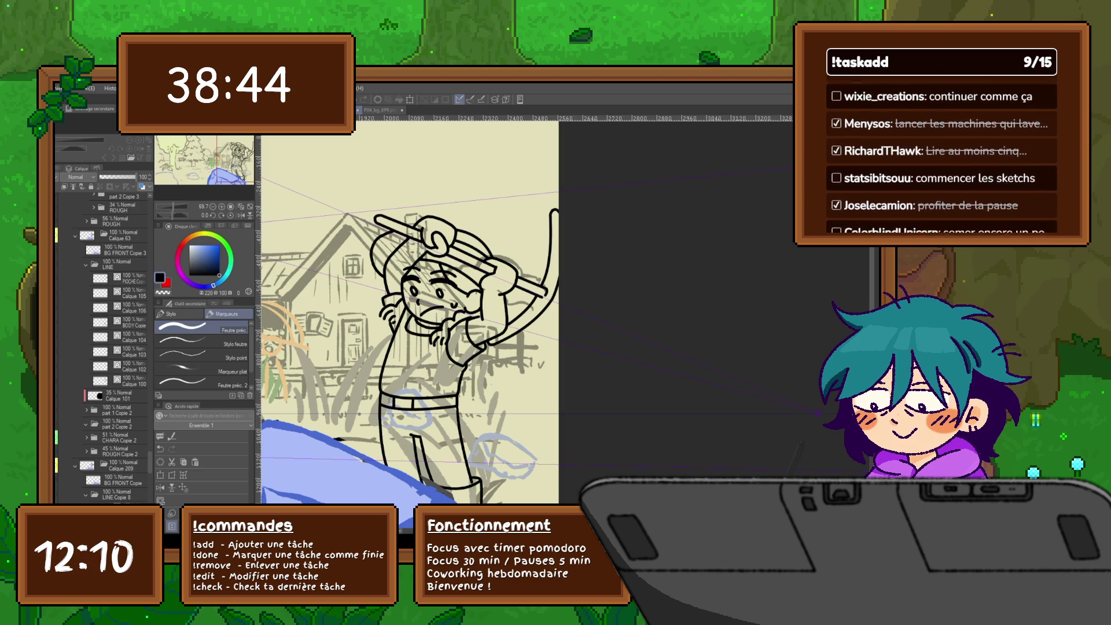
pyautogui.scroll(-5, 102, 348)
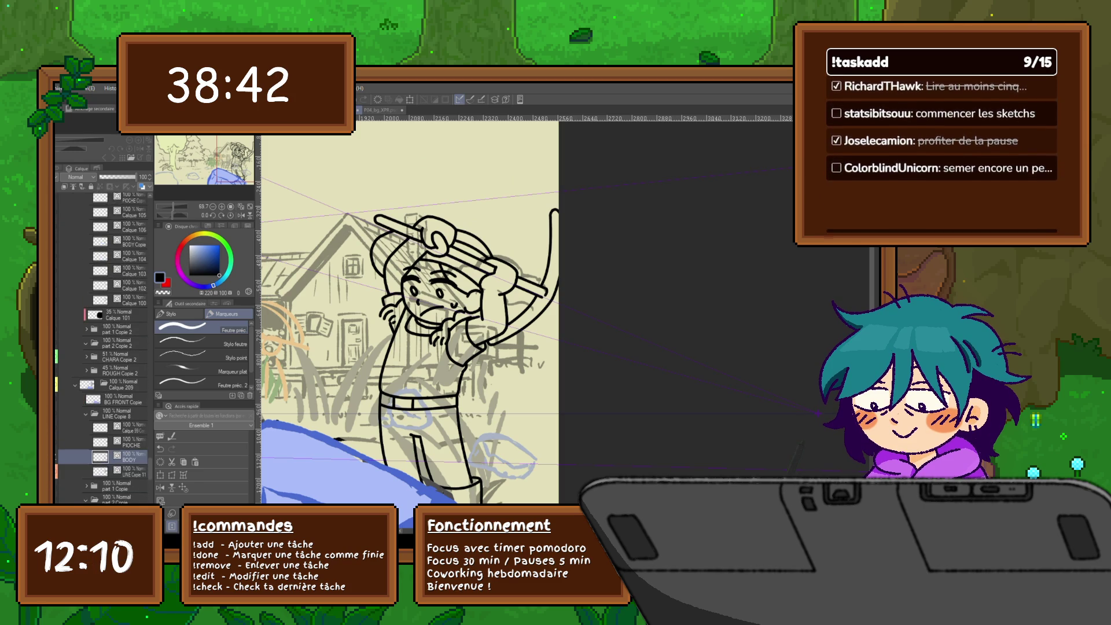
pyautogui.click(127, 423)
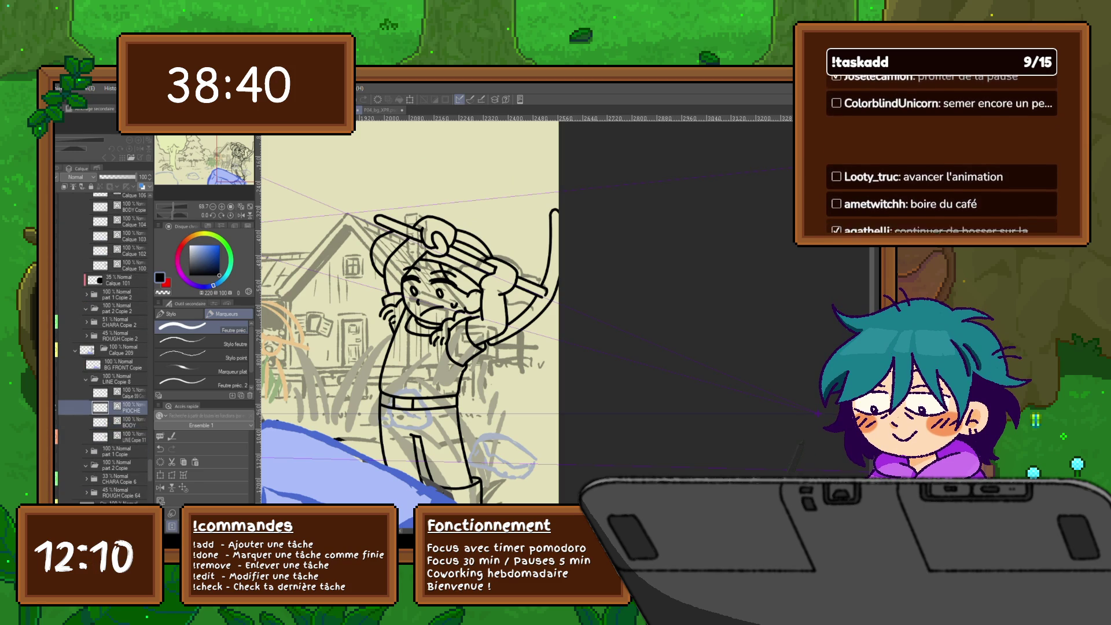
pyautogui.hotkey('ctrl', 'Right')
pyautogui.hotkey('ctrl', 'Right')
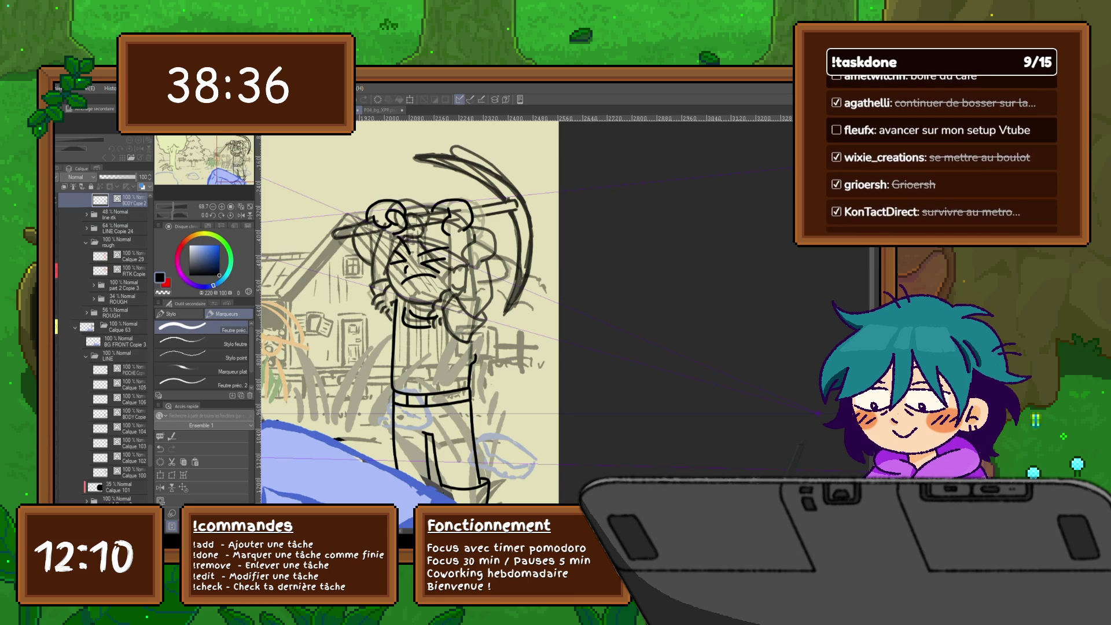
pyautogui.hotkey('ctrl', 'Right')
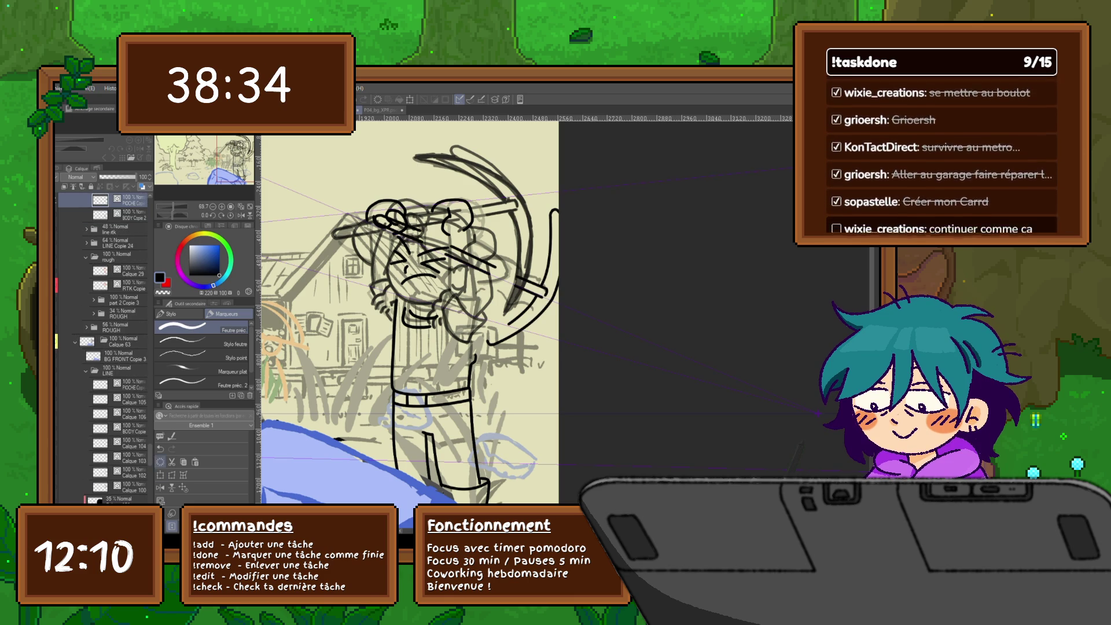
pyautogui.hotkey('ctrl', 't')
# Shift and reshape the pickaxe and arm lines up-left over the raised arms, and confirm the transform.
pyautogui.moveTo(469, 278)
pyautogui.mouseDown()
pyautogui.moveTo(431, 236)
pyautogui.moveTo(440, 233)
pyautogui.mouseUp()
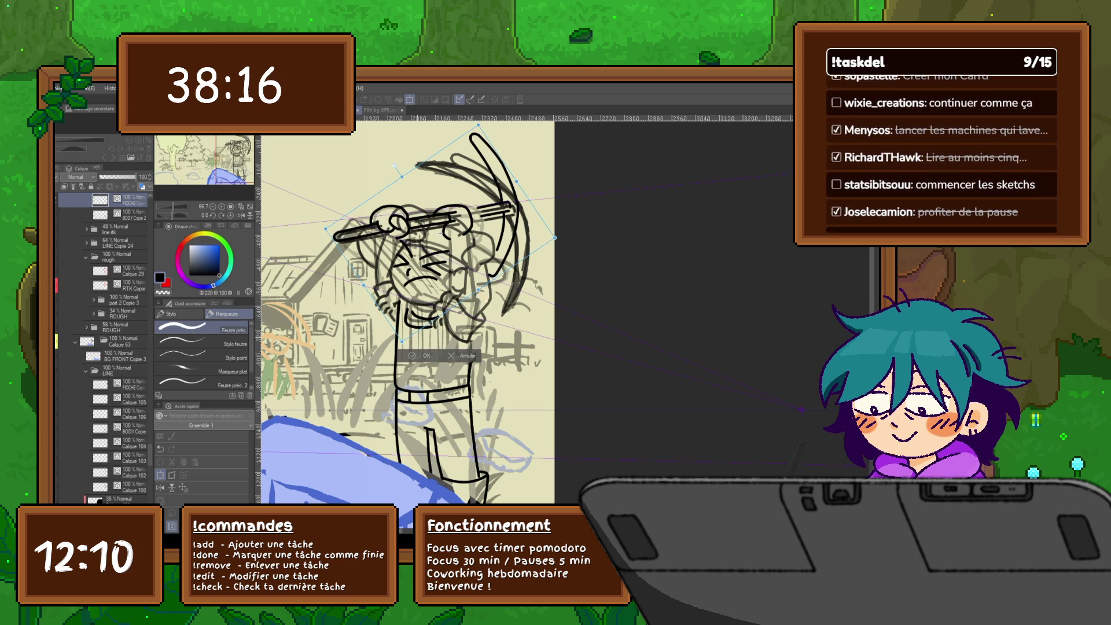
pyautogui.press('Return')
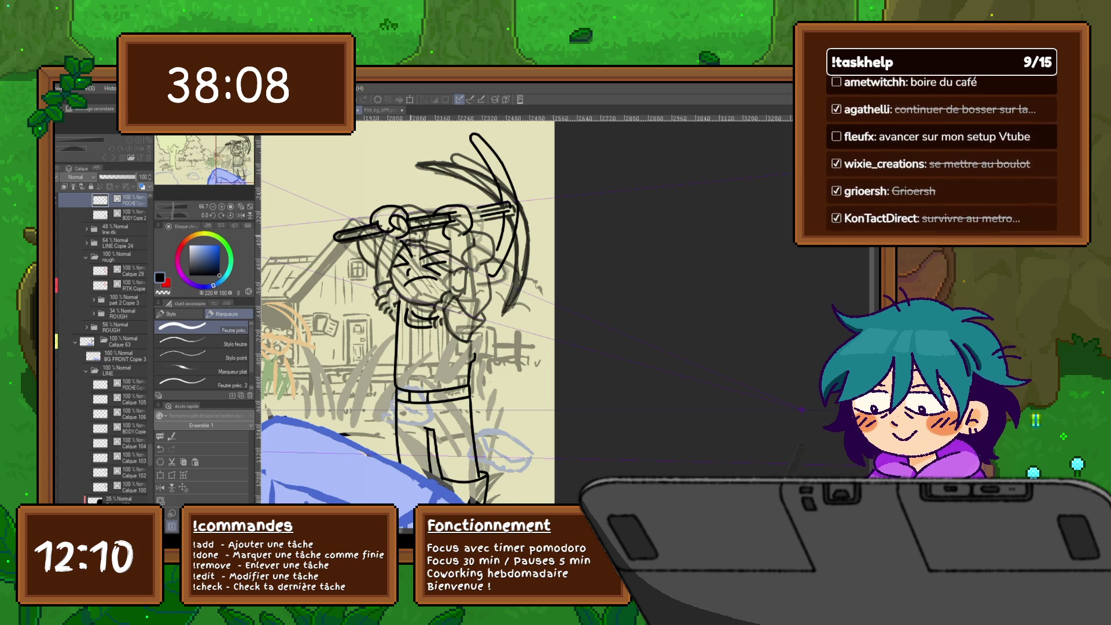
pyautogui.scroll(2, 347, 260)
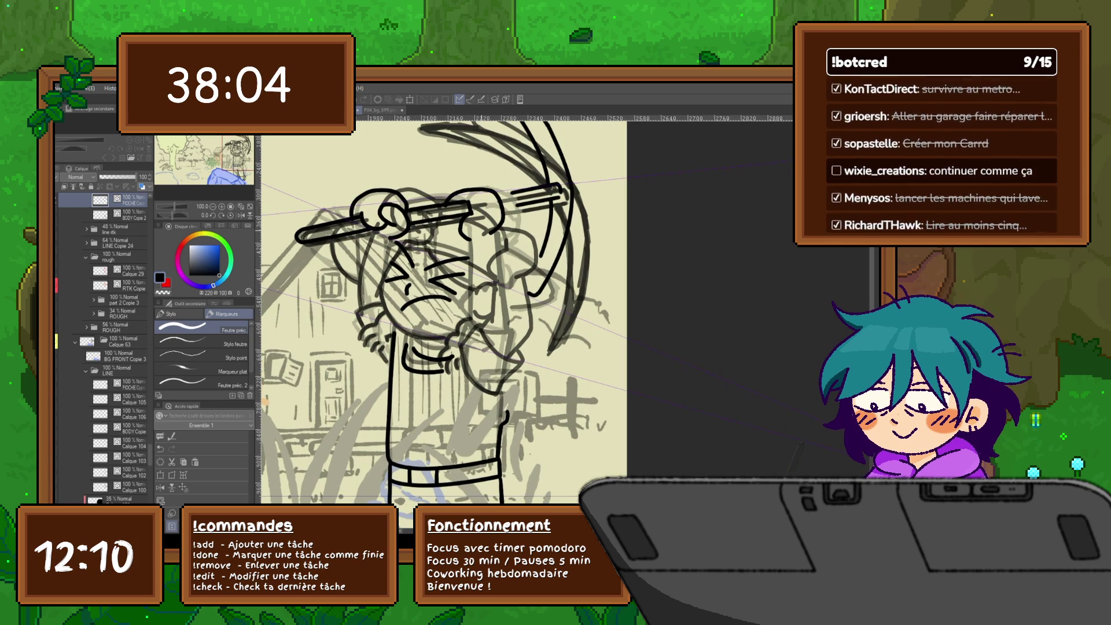
# Adjust the pickaxe handle's control points, expand the LINE Copie 24 folder, and undo the arc strokes.
pyautogui.press('y')
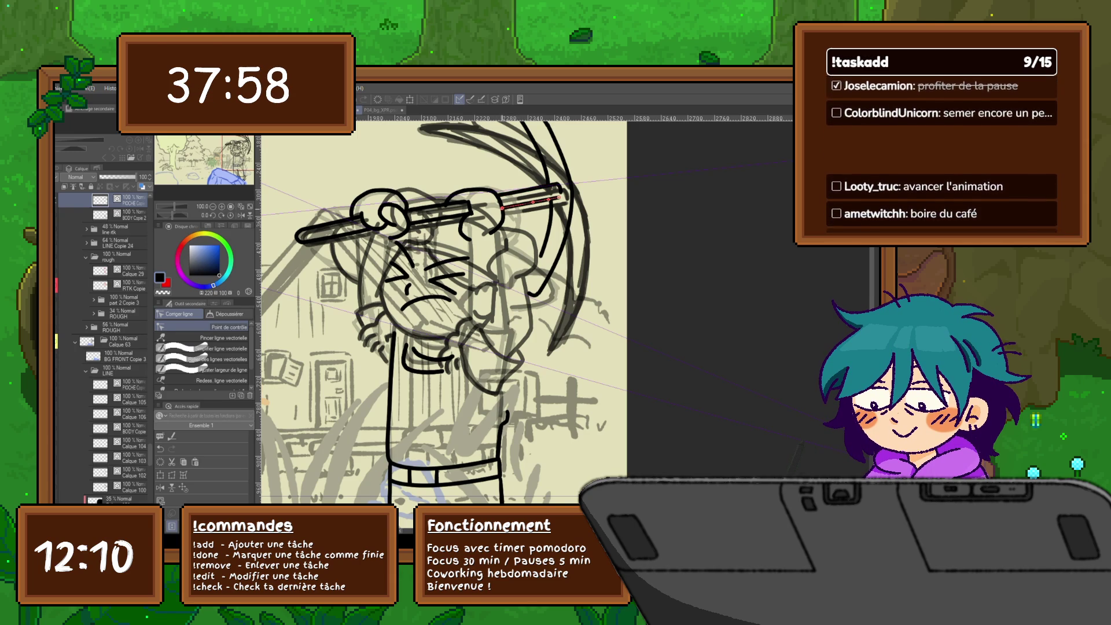
pyautogui.moveTo(440, 290); pyautogui.dragTo(457, 319)
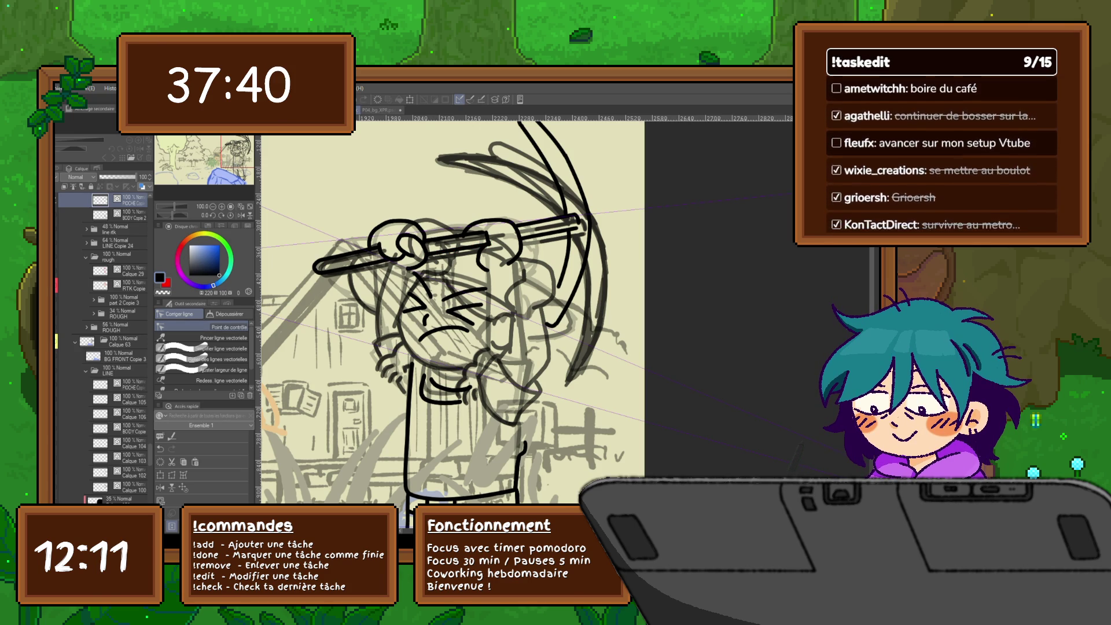
pyautogui.click(86, 243)
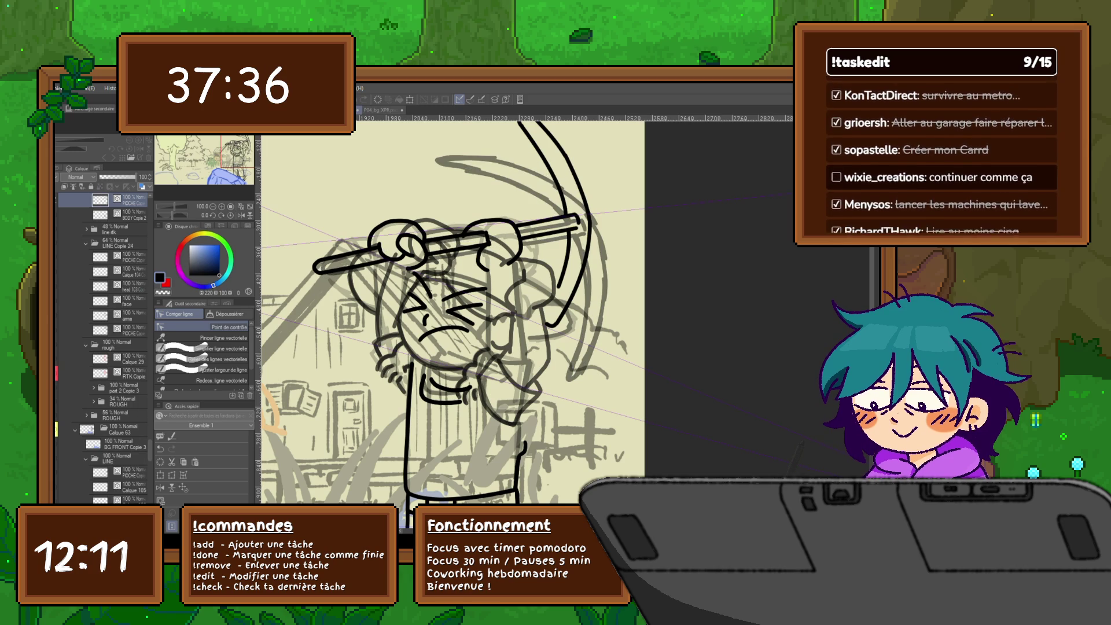
pyautogui.hotkey('ctrl', 'z')
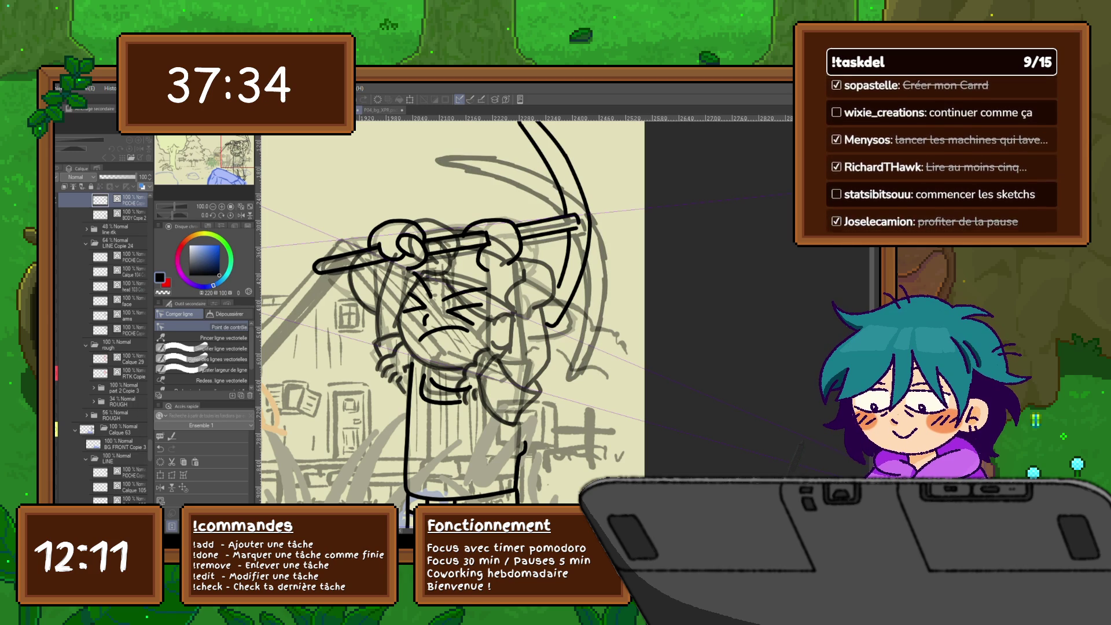
# Switch to the freehand Lasso selection tool with the M shortcut.
pyautogui.scroll(5, 101, 347)
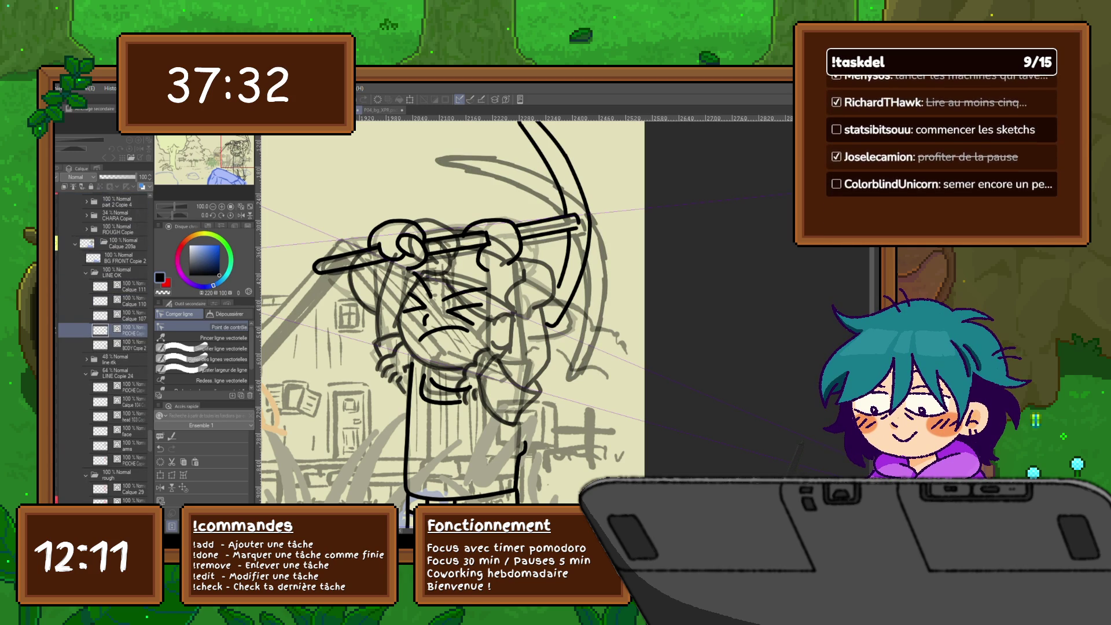
pyautogui.scroll(-3, 452, 318)
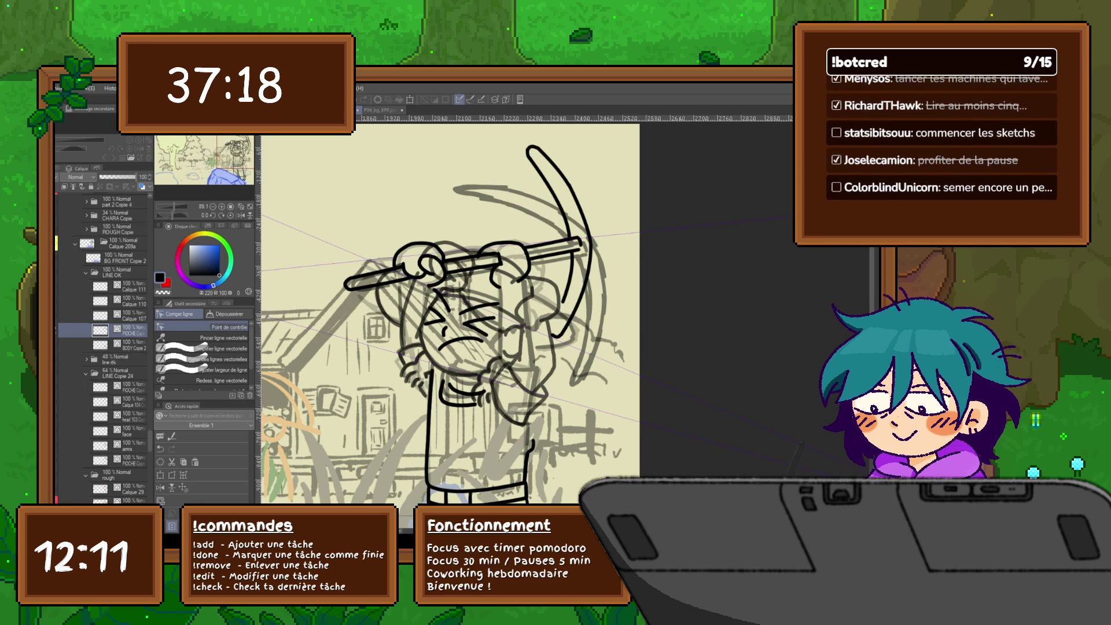
pyautogui.press('m')
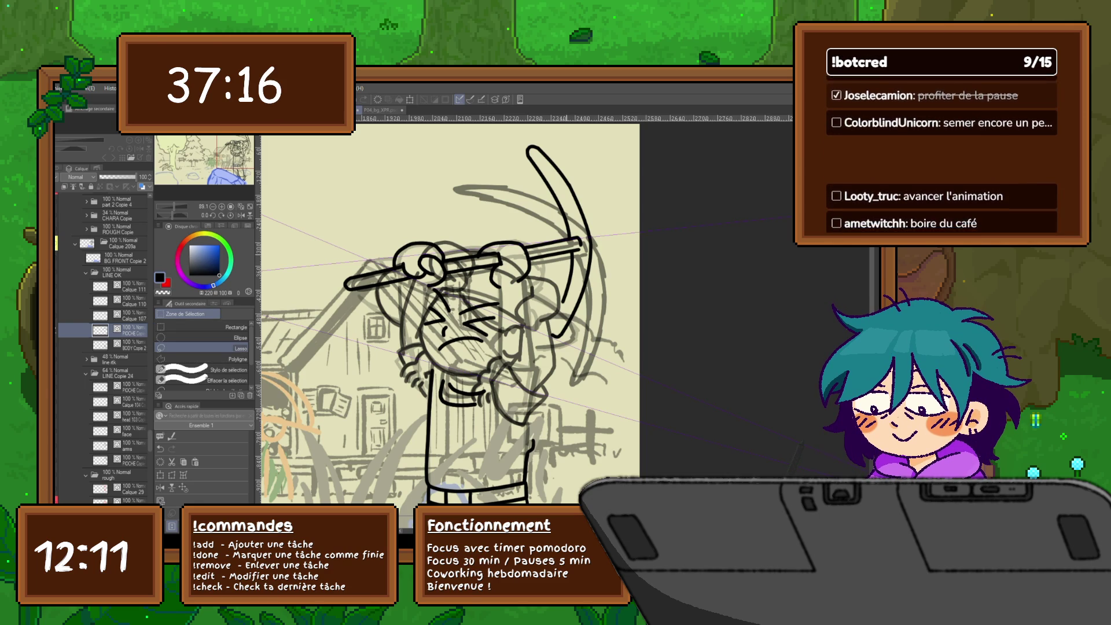
# Lasso the pickaxe head, rotate it about 30° counter-clockwise, commit and deselect.
pyautogui.moveTo(562, 237)
pyautogui.mouseDown()
pyautogui.moveTo(524, 211)
pyautogui.moveTo(582, 165)
pyautogui.moveTo(570, 349)
pyautogui.moveTo(557, 349)
pyautogui.mouseUp()
pyautogui.hotkey('ctrl', 't')
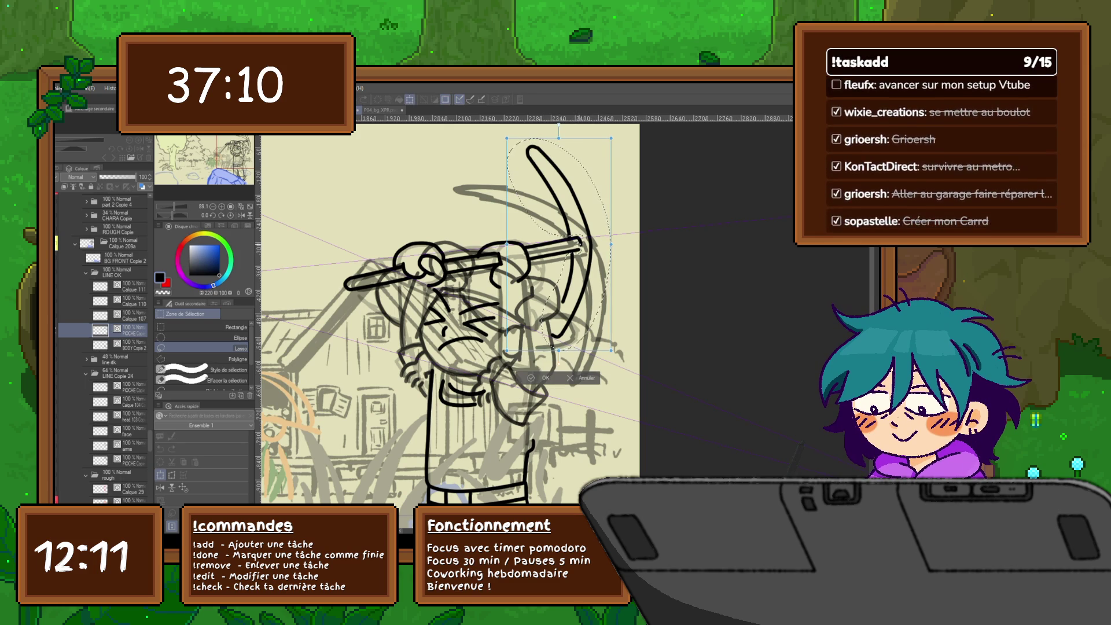
pyautogui.moveTo(565, 364); pyautogui.dragTo(620, 354)
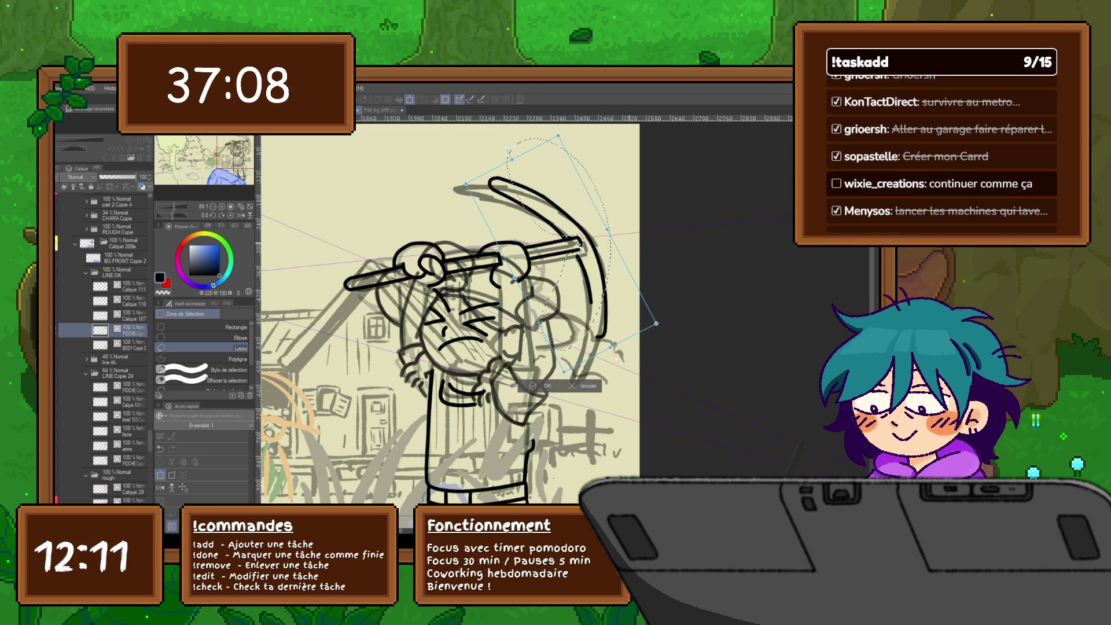
pyautogui.press('Return')
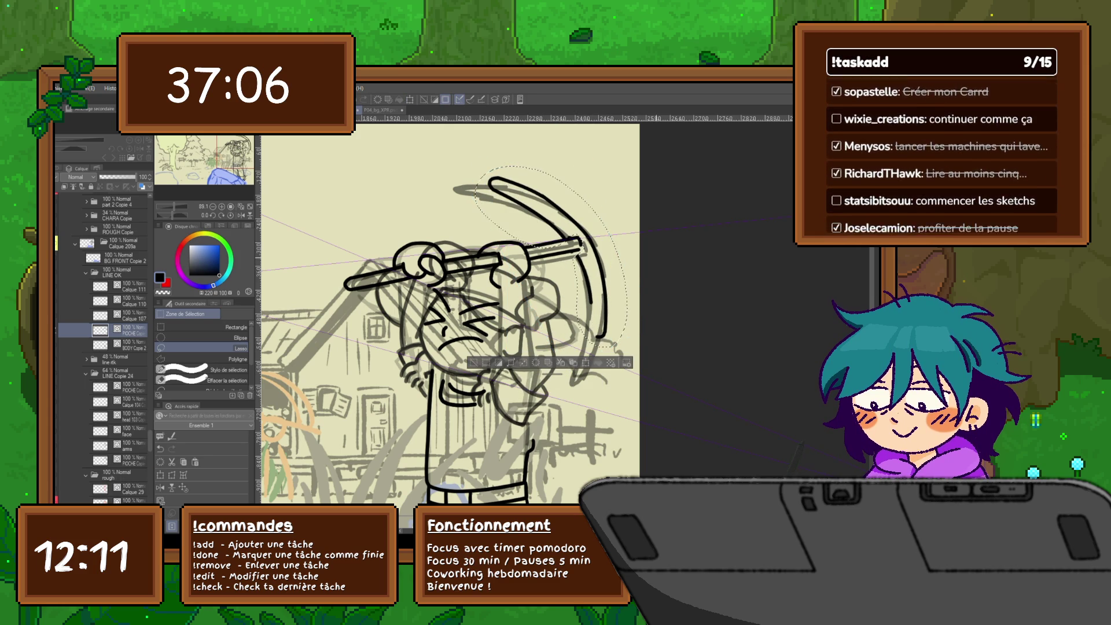
pyautogui.hotkey('ctrl', 'd')
# Extend the pickaxe line downward and bulge it slightly right using control points.
pyautogui.moveTo(452, 324); pyautogui.dragTo(429, 283)
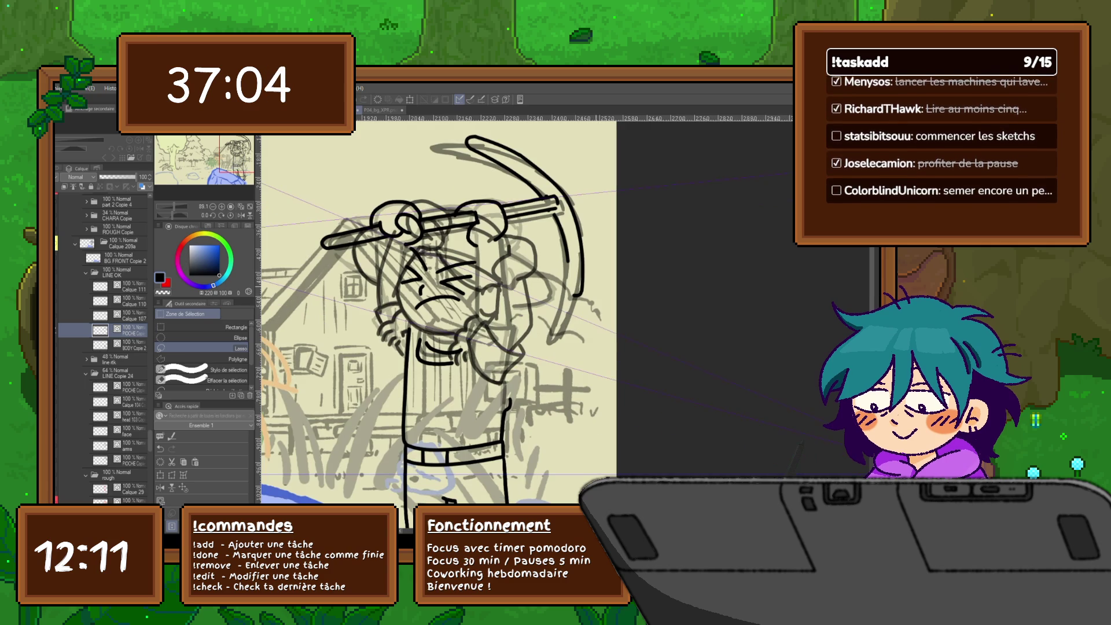
pyautogui.press('y')
pyautogui.moveTo(569, 262); pyautogui.dragTo(549, 341)
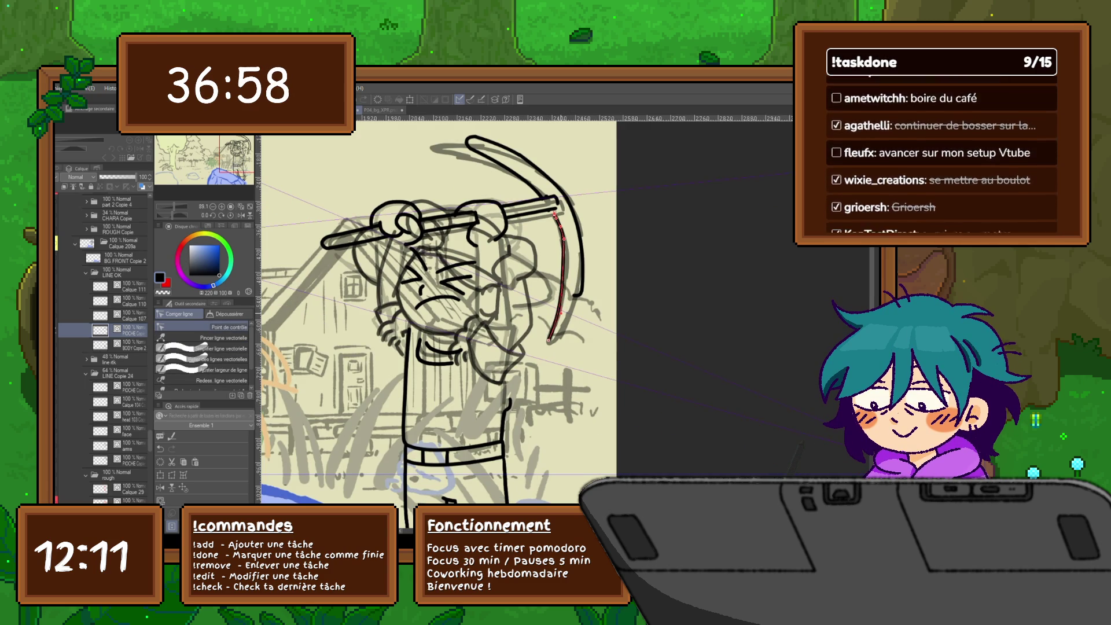
pyautogui.moveTo(563, 244); pyautogui.dragTo(568, 249)
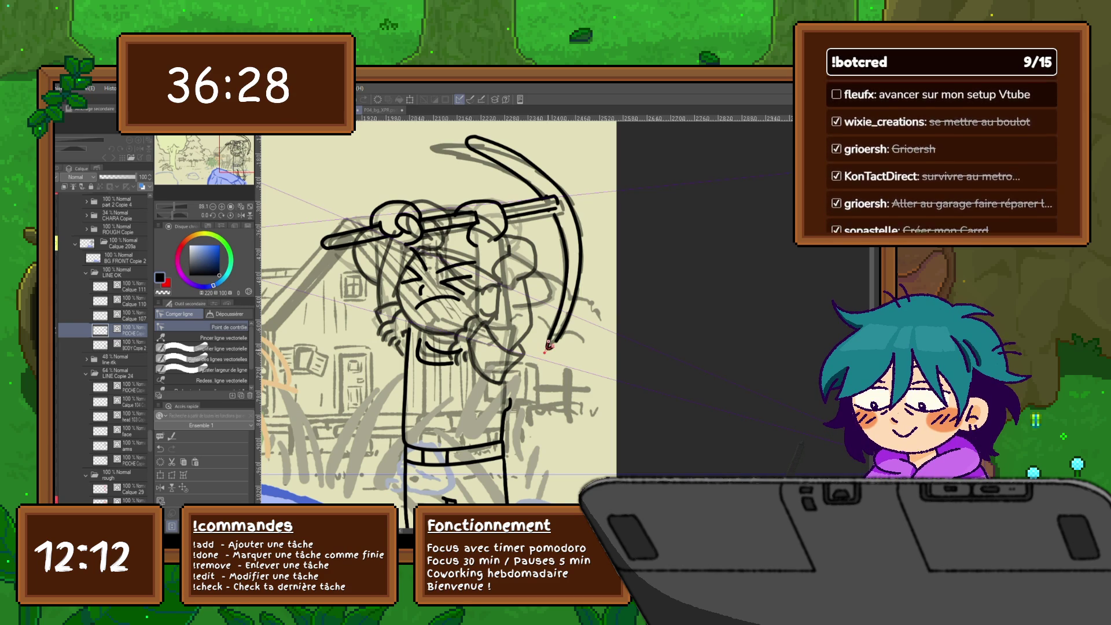
# Select and deselect the pickaxe blade's vector curve to inspect its points.
pyautogui.click(551, 342)
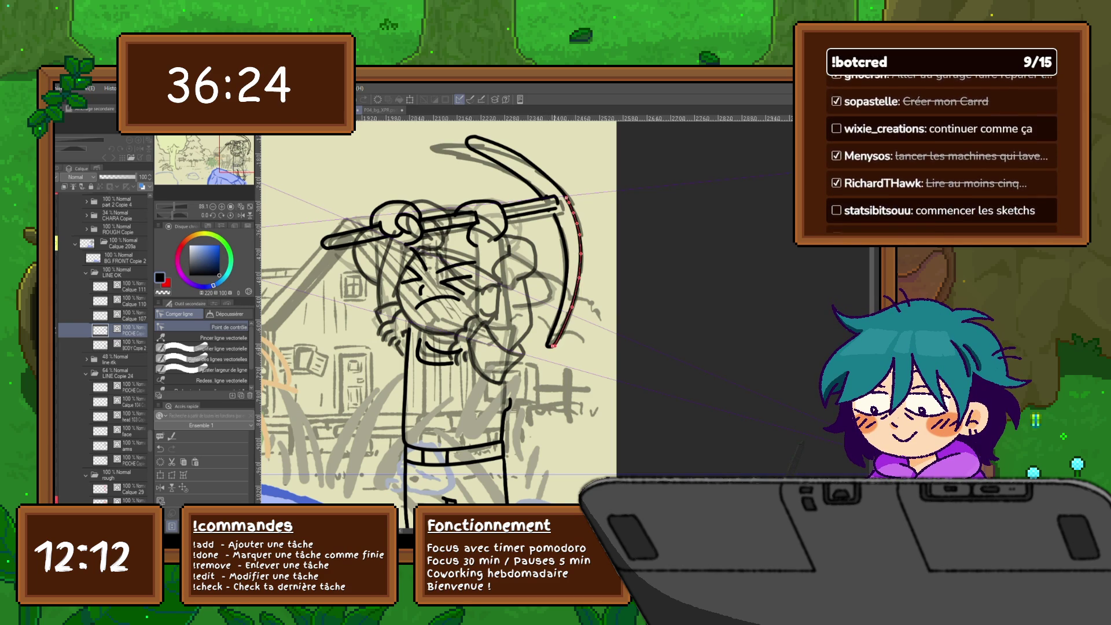
pyautogui.click(550, 345)
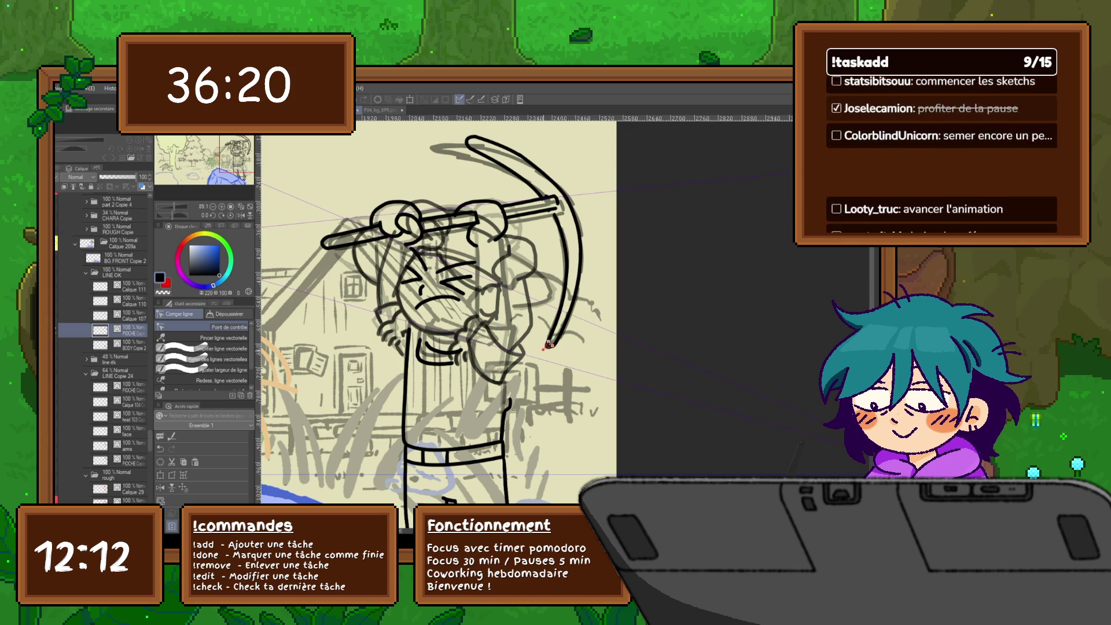
pyautogui.click(549, 346)
pyautogui.click(551, 346)
pyautogui.click(547, 346)
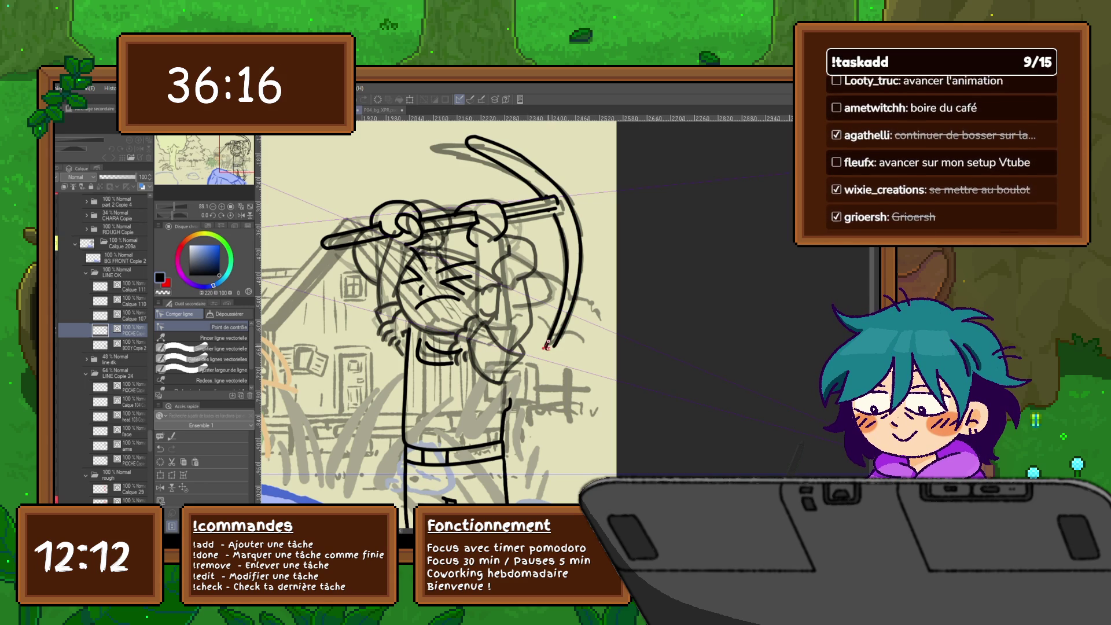
pyautogui.click(547, 346)
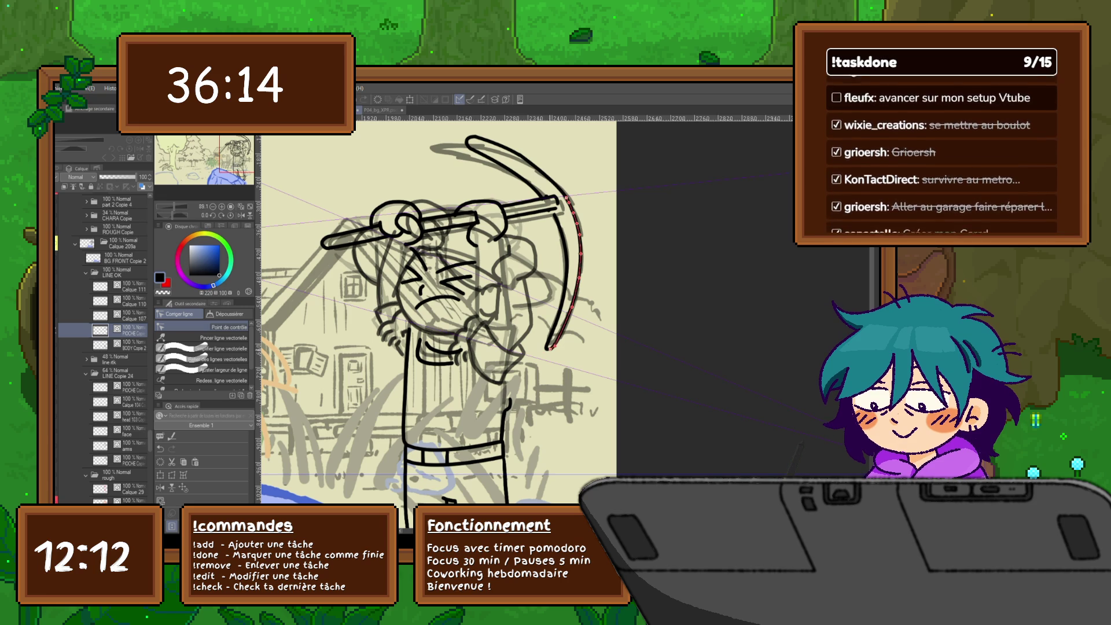
pyautogui.click(549, 348)
# Redraw the blade's top tip several times so it reaches past the handle and curls up.
pyautogui.moveTo(440, 289)
pyautogui.mouseDown()
pyautogui.moveTo(421, 330)
pyautogui.moveTo(465, 322)
pyautogui.mouseUp()
pyautogui.click(464, 200)
pyautogui.moveTo(463, 199); pyautogui.dragTo(428, 211)
pyautogui.moveTo(428, 209); pyautogui.dragTo(470, 200)
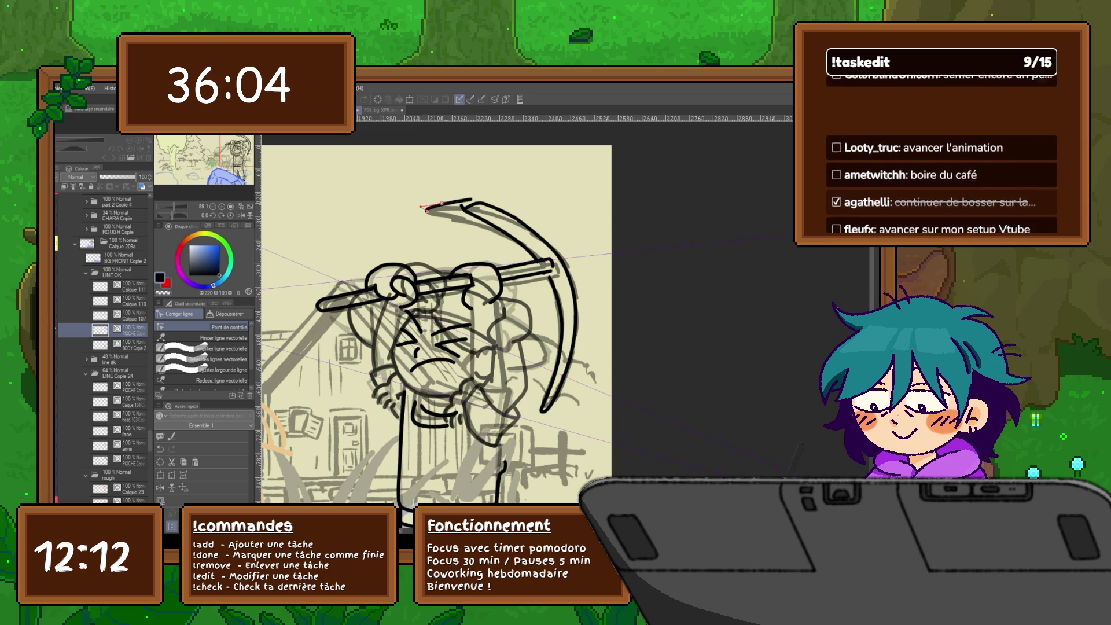
pyautogui.moveTo(426, 209); pyautogui.dragTo(480, 220)
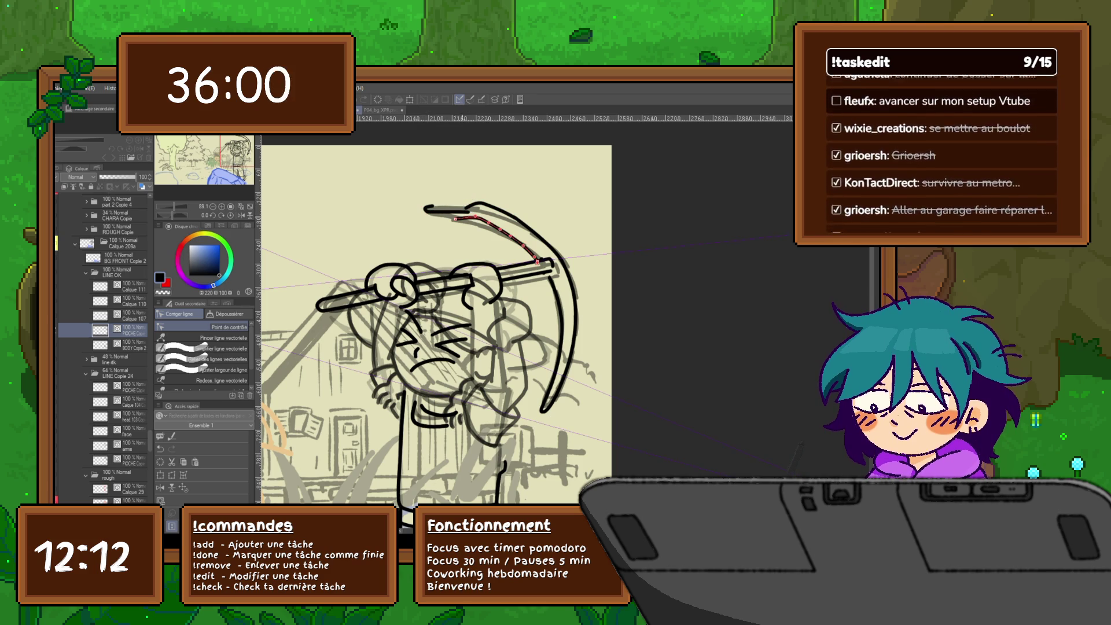
pyautogui.moveTo(426, 197); pyautogui.dragTo(516, 217)
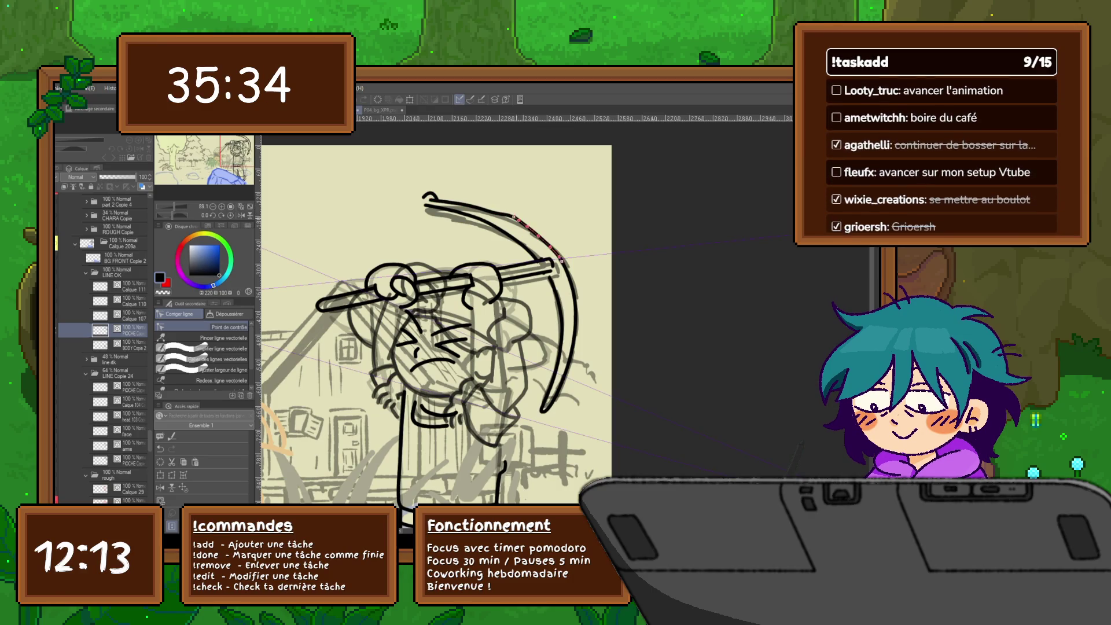
pyautogui.moveTo(429, 200)
pyautogui.mouseDown()
pyautogui.moveTo(515, 217)
pyautogui.moveTo(561, 264)
pyautogui.mouseUp()
pyautogui.moveTo(513, 220); pyautogui.dragTo(562, 263)
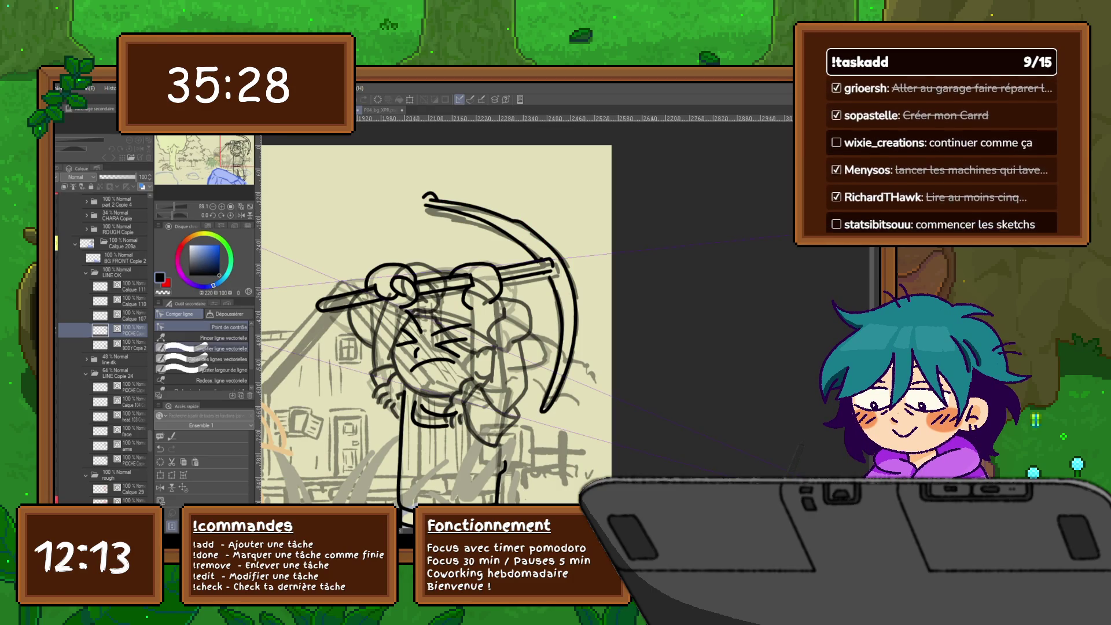
pyautogui.click(215, 303)
# Compare the pickaxe-swing drawing against the neighbouring animation drawing.
pyautogui.moveTo(538, 240)
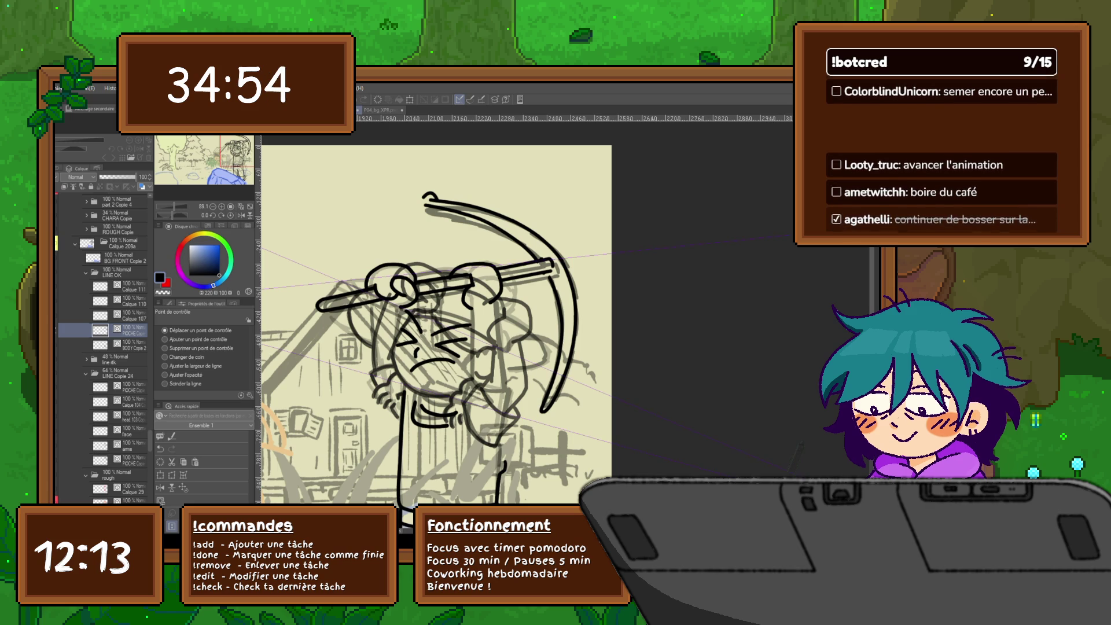
pyautogui.moveTo(431, 193); pyautogui.dragTo(421, 173)
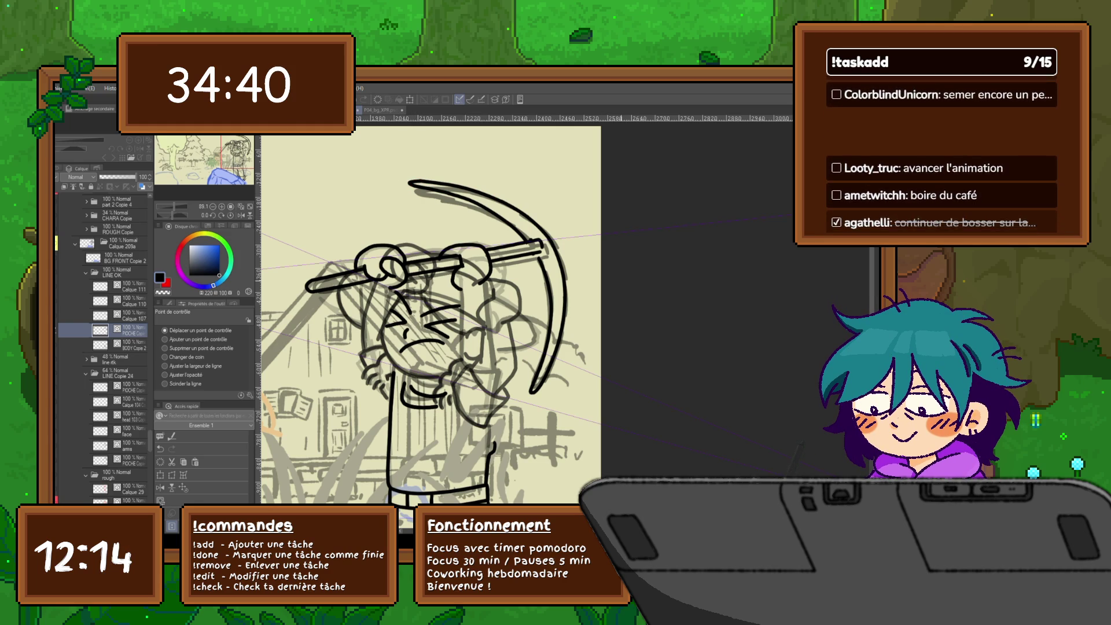
pyautogui.press('Right')
pyautogui.press('Left')
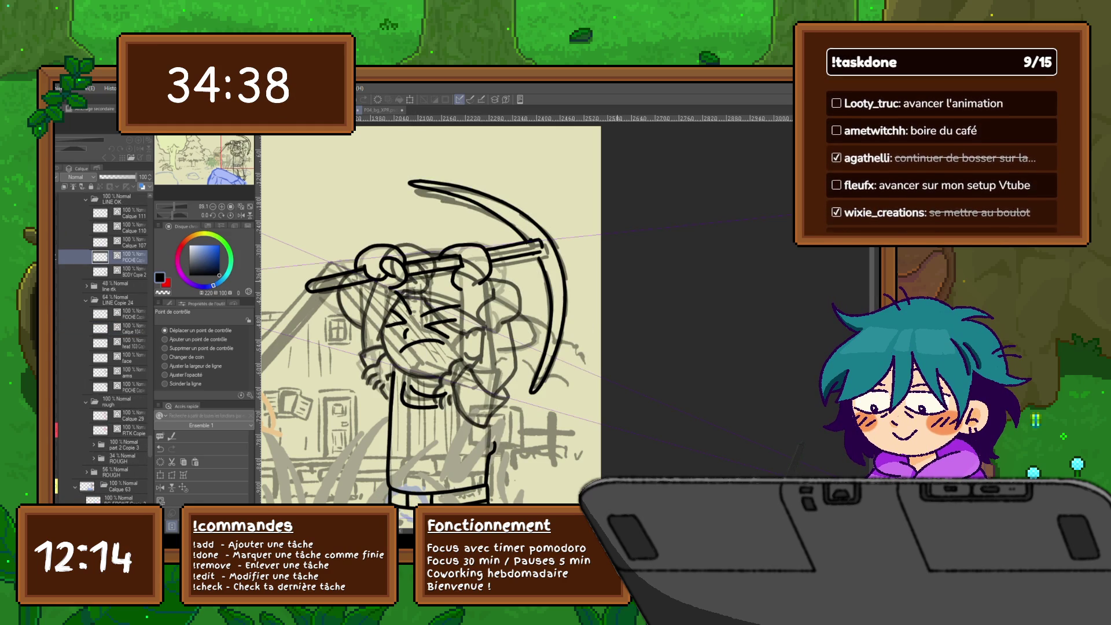
pyautogui.press('Right')
pyautogui.press('Left')
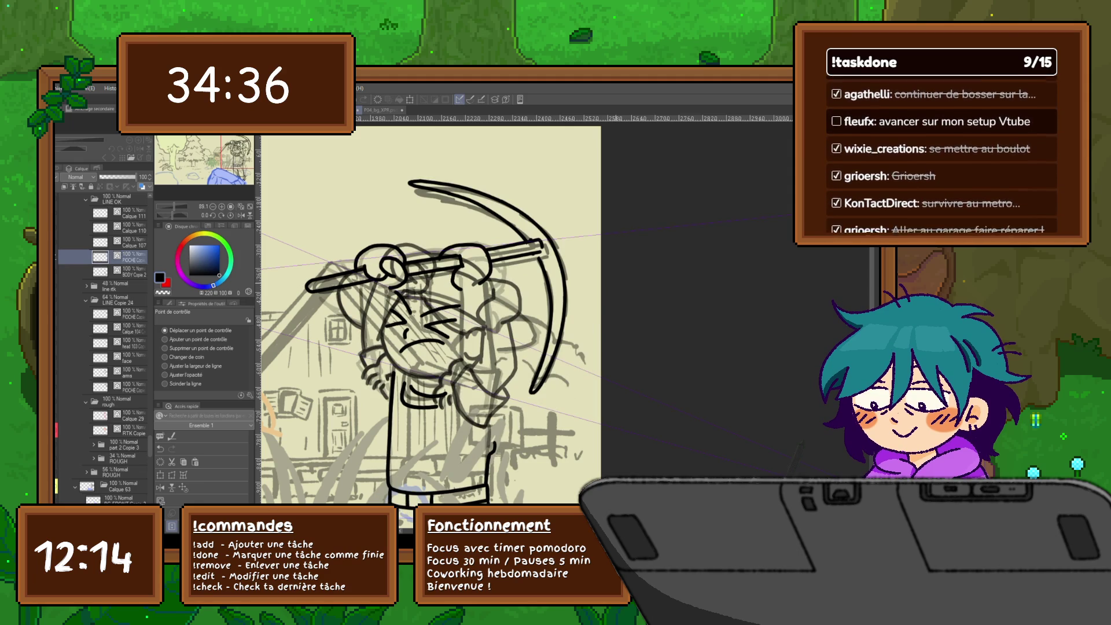
pyautogui.press('Right')
pyautogui.press('Left')
# Try a hooked stroke at the blade's top-left end, then undo it.
pyautogui.moveTo(413, 184); pyautogui.dragTo(426, 179)
pyautogui.moveTo(514, 205)
pyautogui.mouseDown()
pyautogui.moveTo(414, 186)
pyautogui.moveTo(478, 203)
pyautogui.moveTo(443, 192)
pyautogui.moveTo(470, 192)
pyautogui.moveTo(464, 179)
pyautogui.mouseUp()
pyautogui.hotkey('ctrl', 'z')
pyautogui.hotkey('ctrl', 'z')
pyautogui.hotkey('ctrl', 'z')
pyautogui.hotkey('ctrl', 'z')
pyautogui.hotkey('ctrl', 'z')
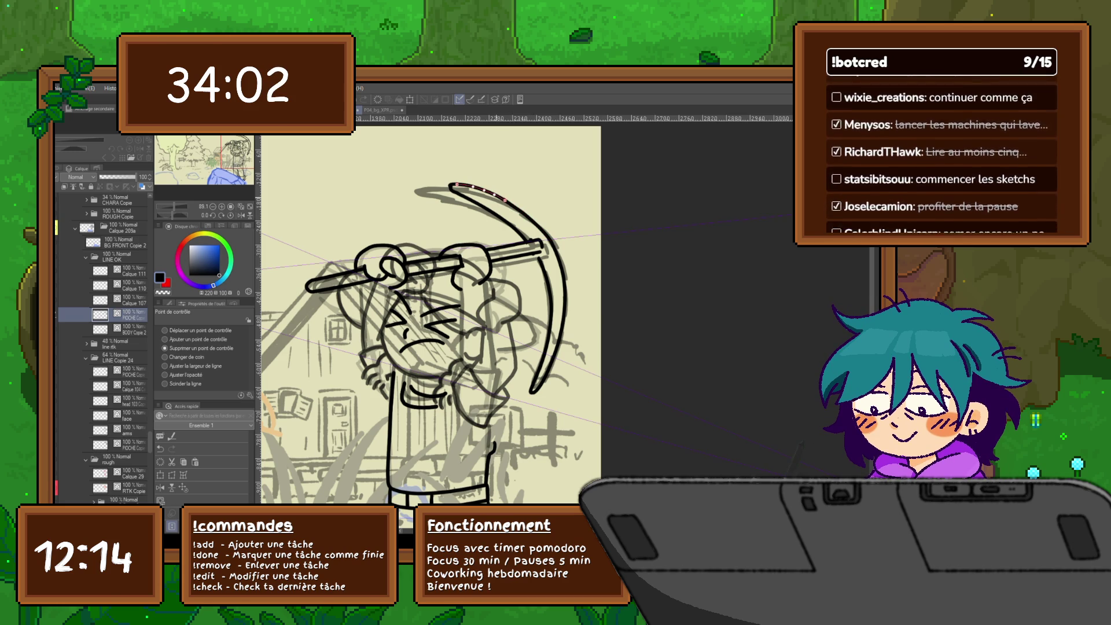
# Set the control point tool to Move control point and select the upper blade strokes.
pyautogui.click(165, 331)
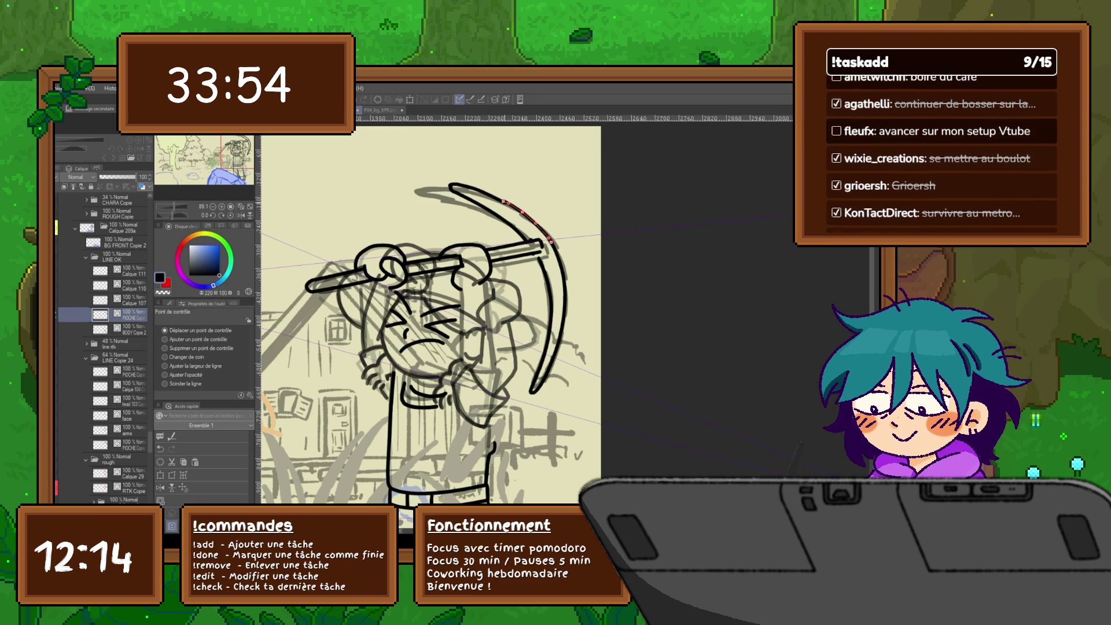
pyautogui.click(165, 348)
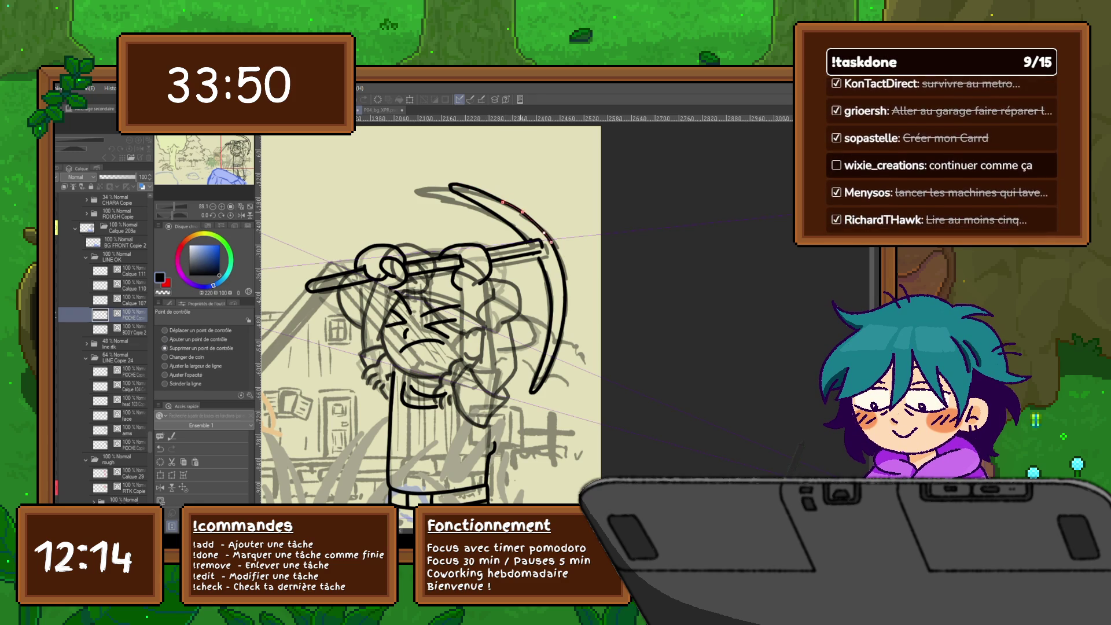
pyautogui.click(165, 330)
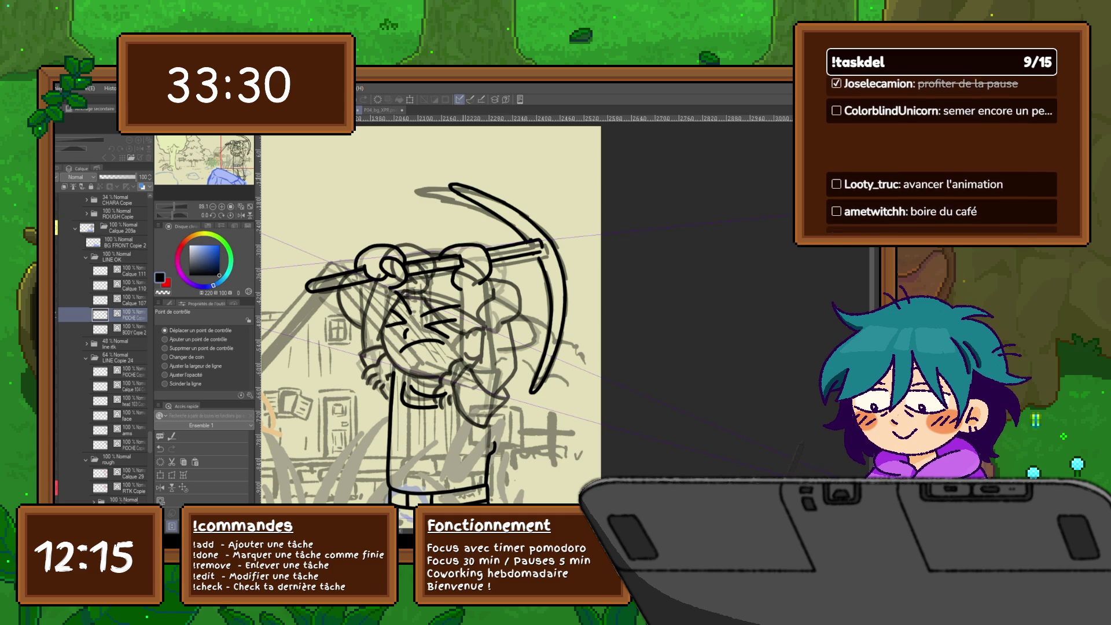
pyautogui.click(491, 209)
pyautogui.click(480, 194)
pyautogui.click(451, 185)
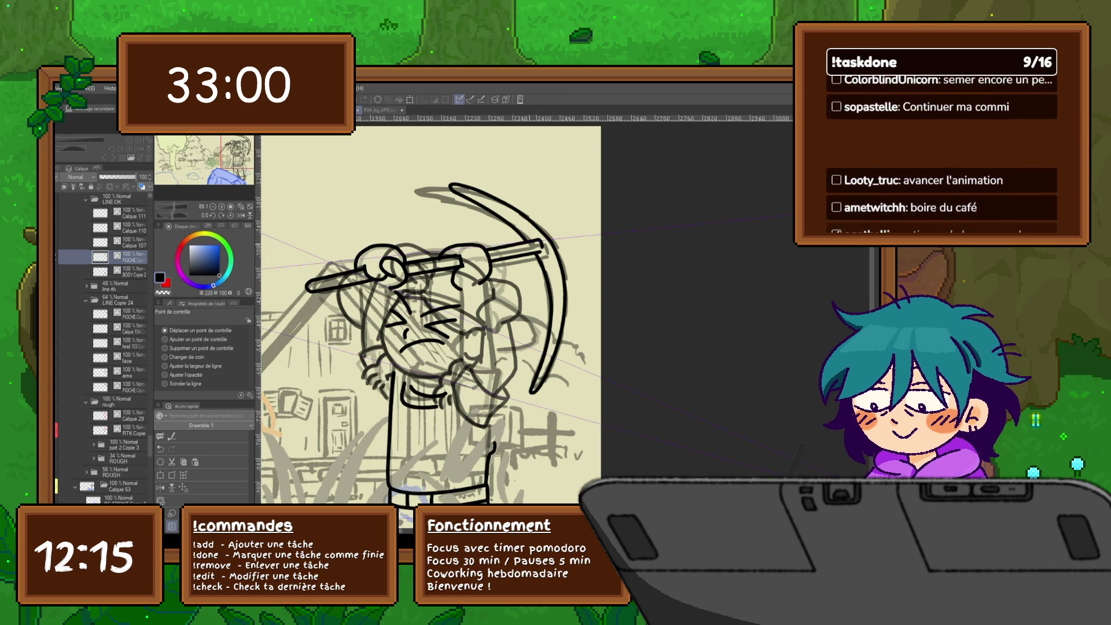
# Flip back and forth between cels with Ctrl+Left/Right, settling on the raised-pickaxe frame.
pyautogui.hotkey('ctrl', 'Right')
pyautogui.hotkey('ctrl', 'Left')
pyautogui.hotkey('ctrl', 'Right')
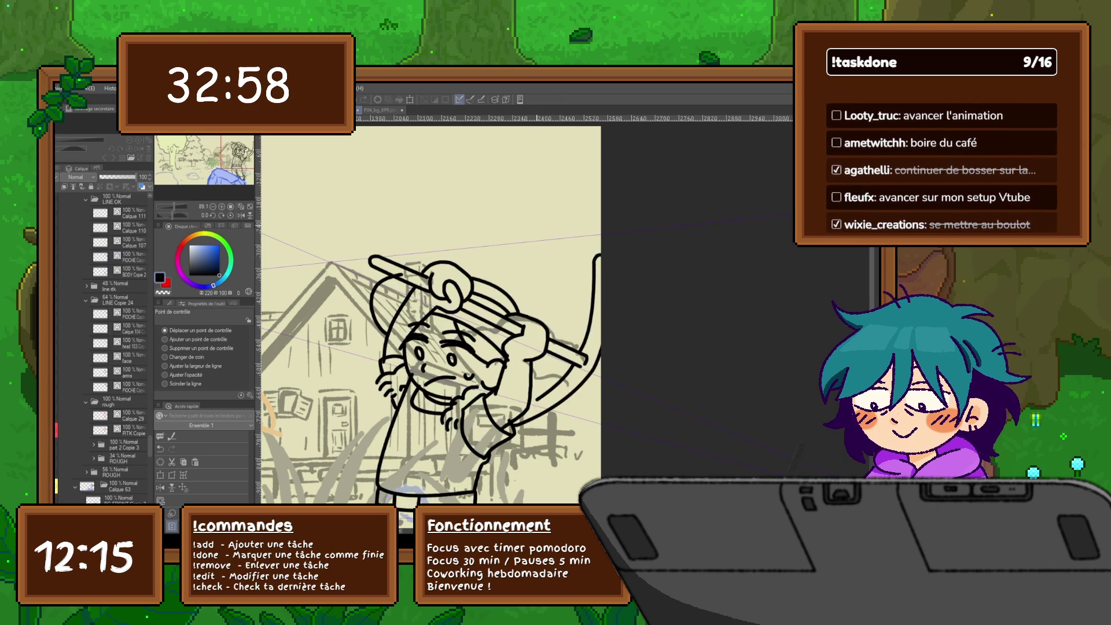
pyautogui.hotkey('ctrl', 'Left')
pyautogui.hotkey('ctrl', 'Right')
pyautogui.hotkey('ctrl', 'Left')
pyautogui.hotkey('ctrl', 'Right')
pyautogui.hotkey('ctrl', 'Left')
pyautogui.scroll(-2, 440, 322)
pyautogui.hotkey('ctrl', 'Right')
pyautogui.hotkey('ctrl', 'Left')
pyautogui.hotkey('ctrl', 'Right')
pyautogui.hotkey('ctrl', 'Left')
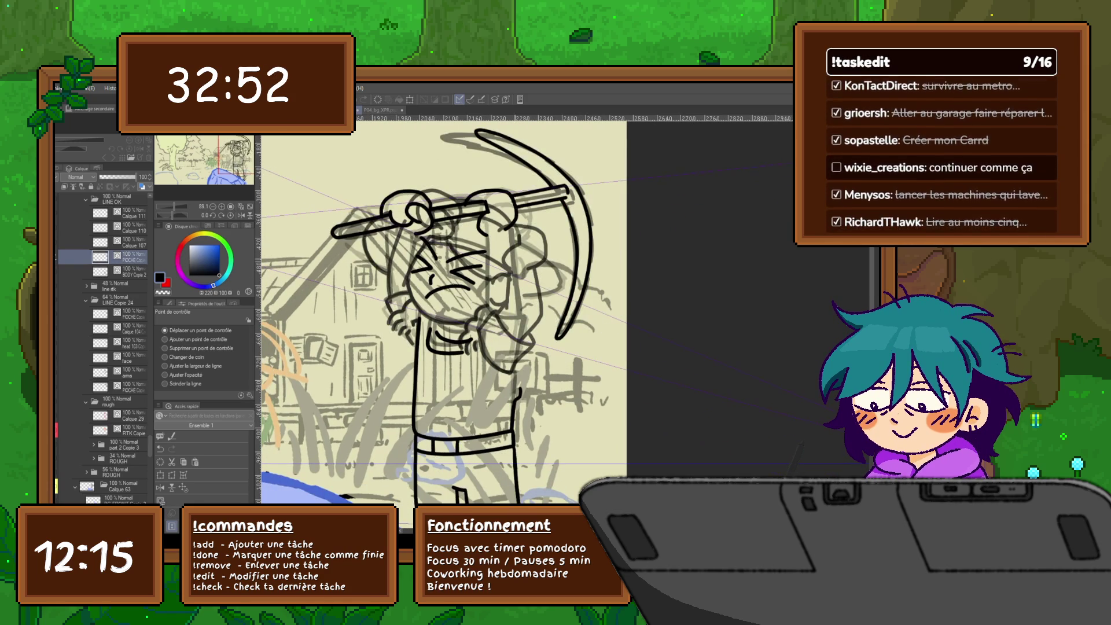
pyautogui.hotkey('ctrl', 'Right')
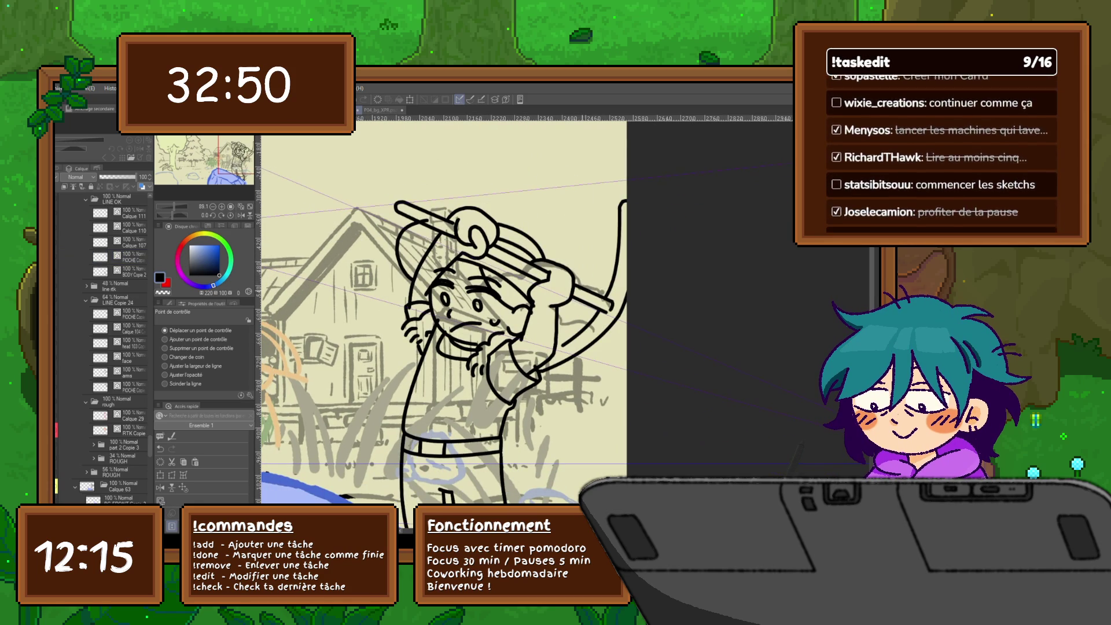
pyautogui.hotkey('ctrl', 'Left')
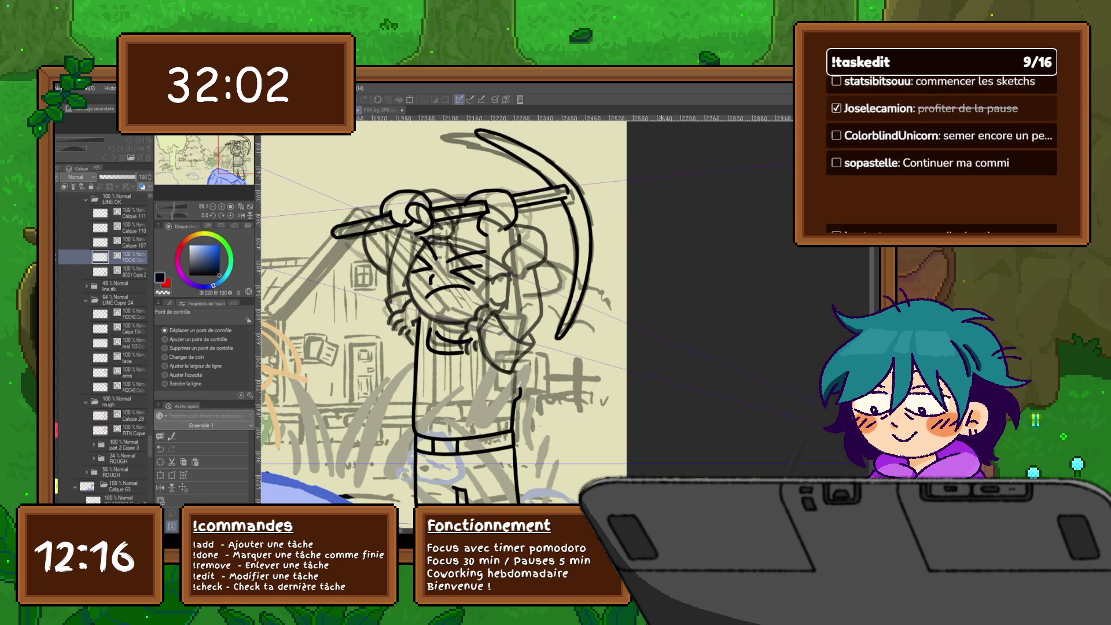
# Choose the Feutre précis pen with the Courbe curve tool and add new layer Calque 114.
pyautogui.press('p')
pyautogui.press('u')
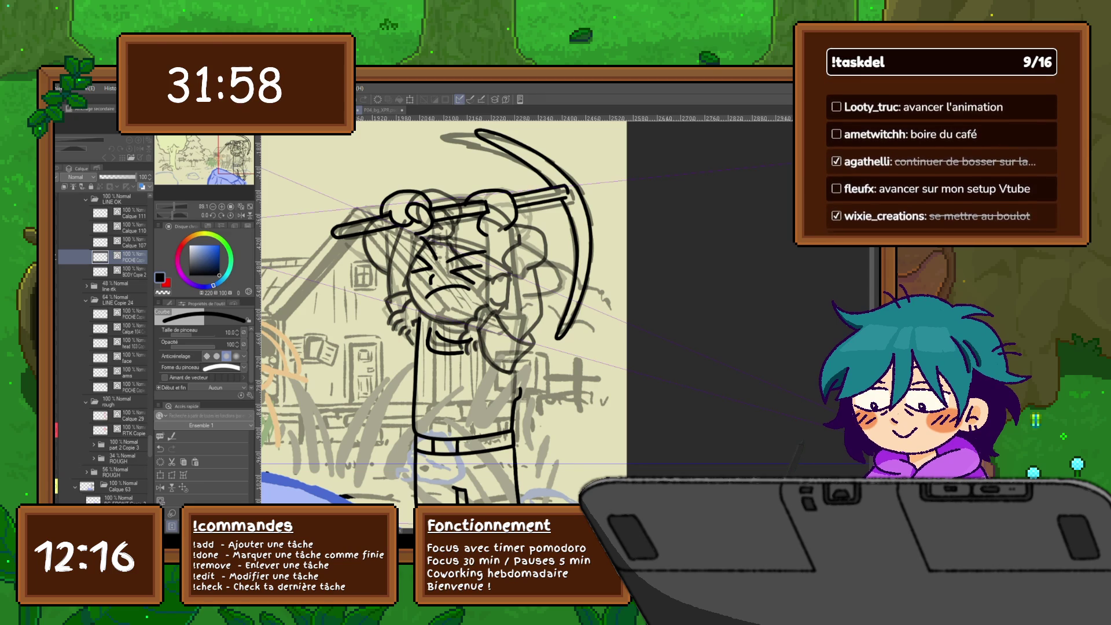
pyautogui.hotkey('ctrl', 'shift', 'n')
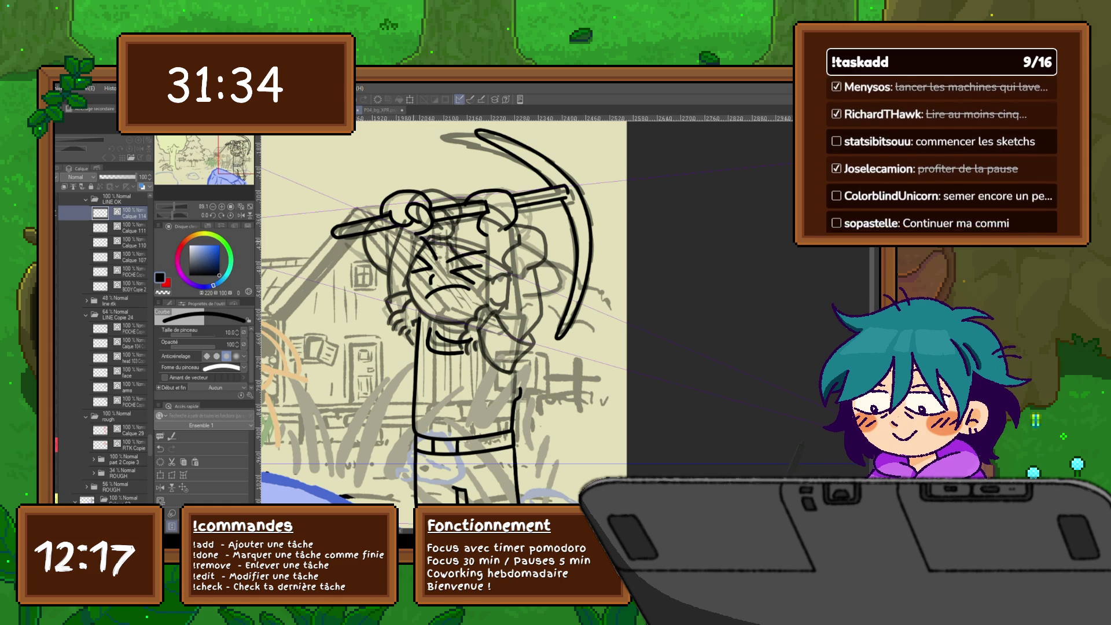
# Ink clean curves along the raised arm and forearm, undoing and redrawing misplaced strokes.
pyautogui.moveTo(383, 229); pyautogui.dragTo(391, 295)
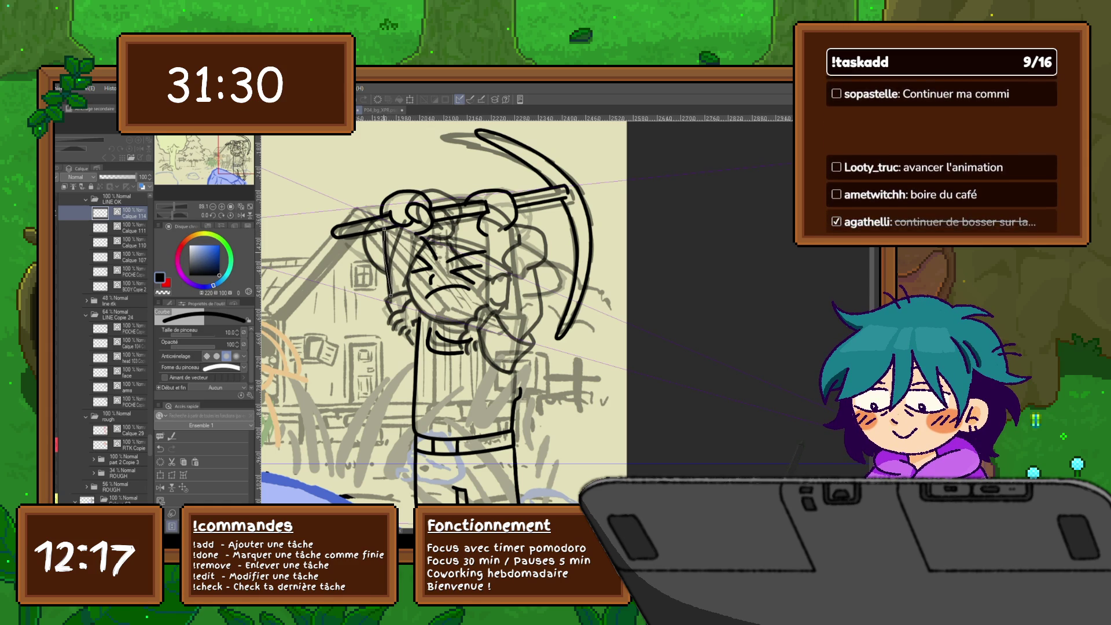
pyautogui.moveTo(416, 232); pyautogui.dragTo(408, 276)
pyautogui.hotkey('ctrl', 'z')
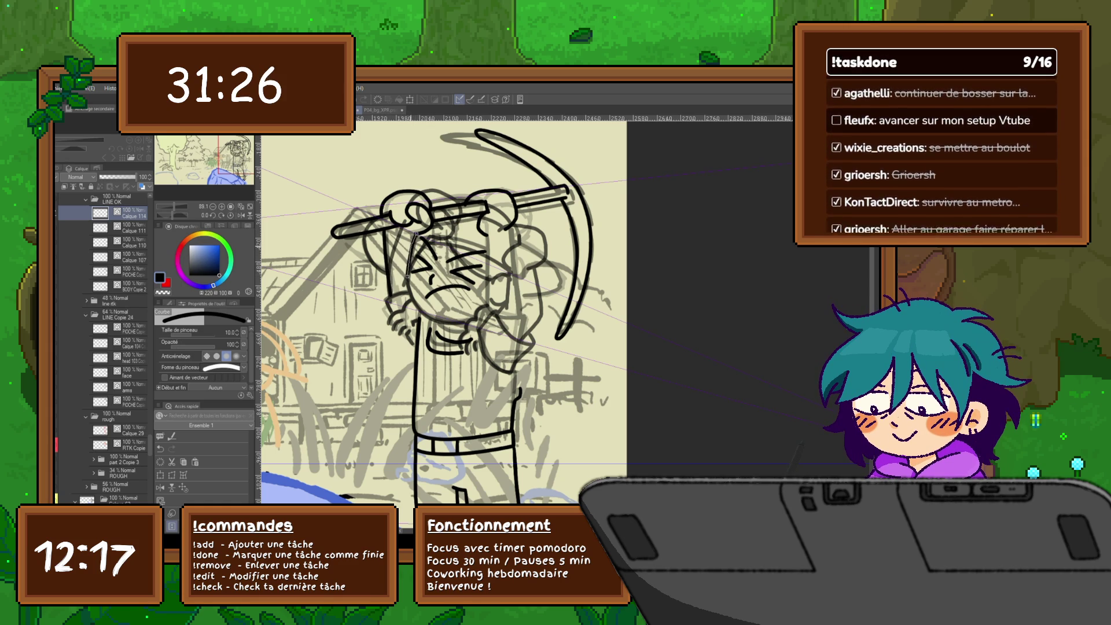
pyautogui.moveTo(417, 231)
pyautogui.mouseDown()
pyautogui.moveTo(407, 278)
pyautogui.moveTo(390, 294)
pyautogui.mouseUp()
pyautogui.hotkey('ctrl', 'z')
pyautogui.hotkey('ctrl', 'z')
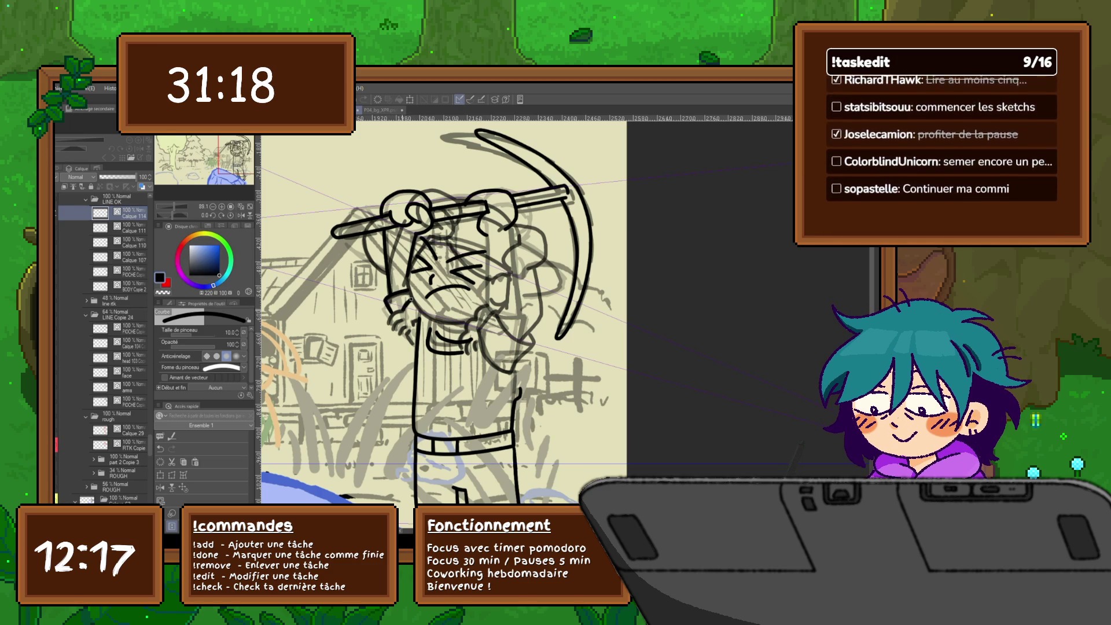
pyautogui.hotkey('ctrl', 'z')
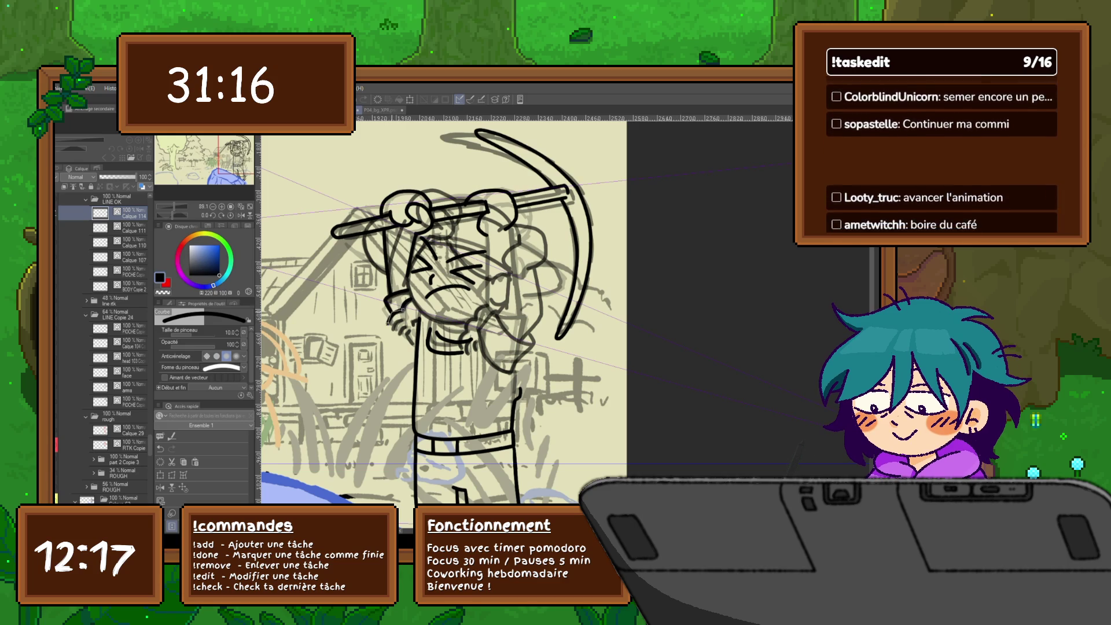
pyautogui.moveTo(404, 317); pyautogui.dragTo(396, 329)
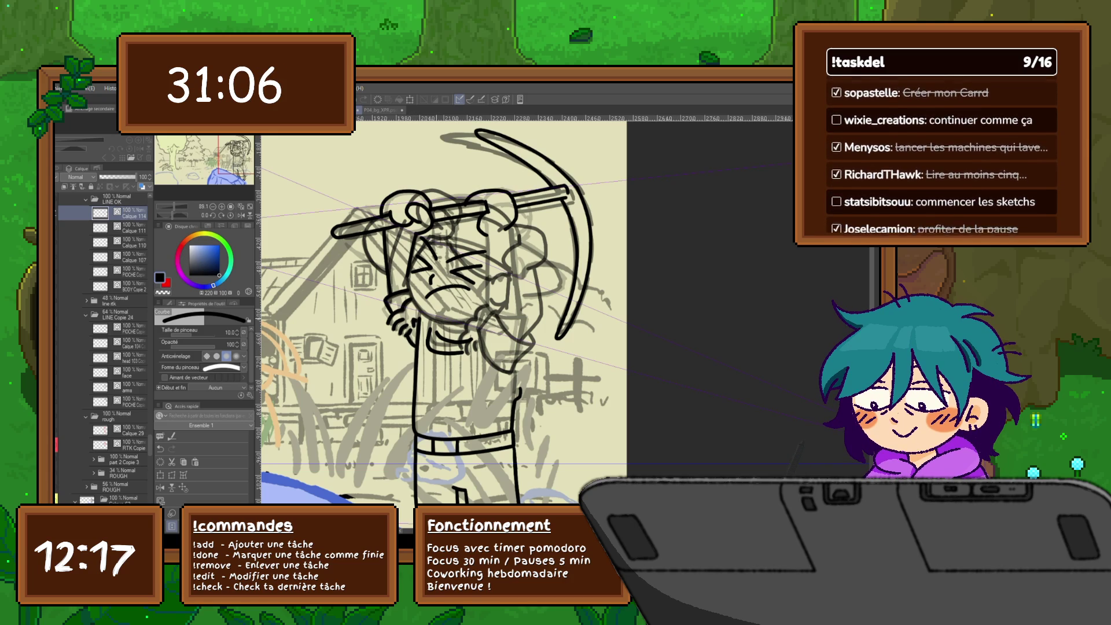
pyautogui.hscroll(2, 440, 322)
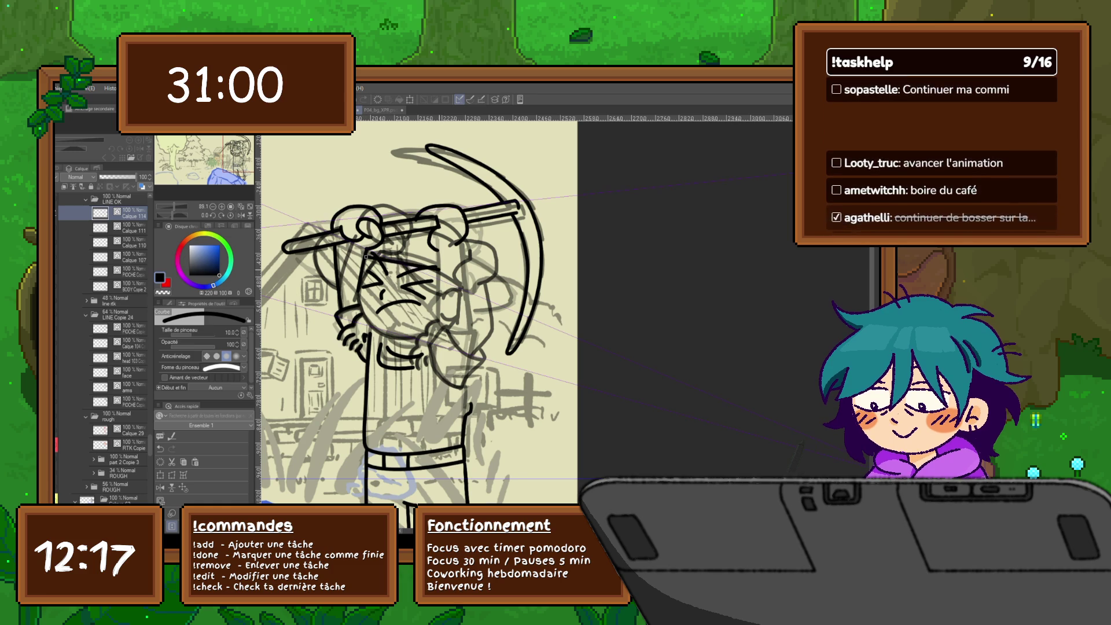
# Ink curves across the face, down the arm, along the sleeve and the shirt's right edge.
pyautogui.moveTo(366, 255); pyautogui.dragTo(440, 270)
pyautogui.click(433, 264)
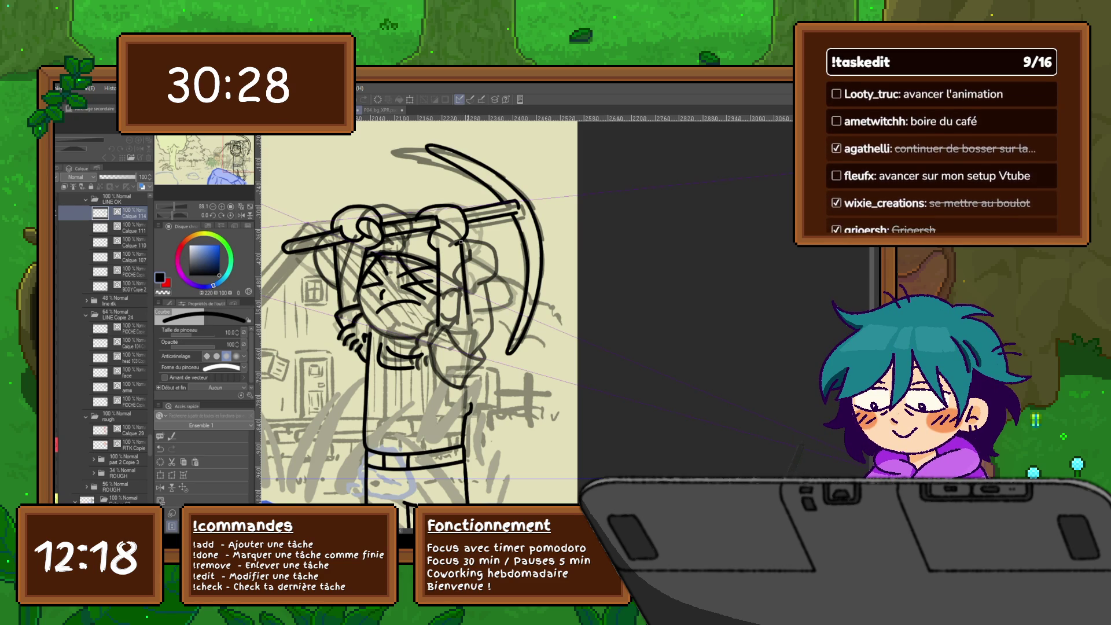
pyautogui.moveTo(461, 242); pyautogui.dragTo(470, 330)
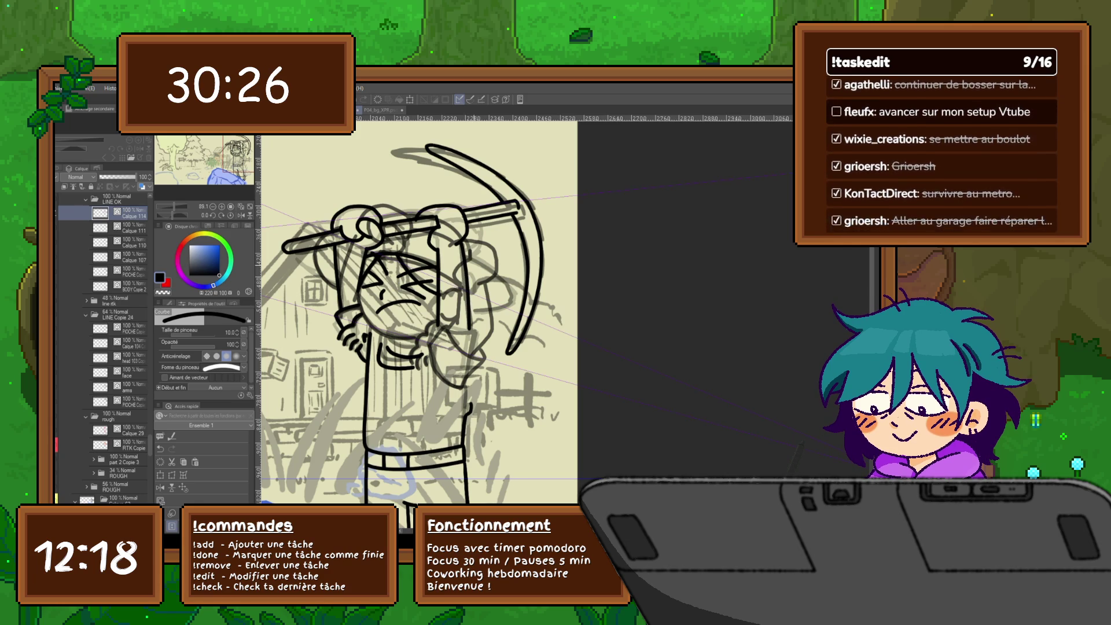
pyautogui.scroll(-2, 418, 321)
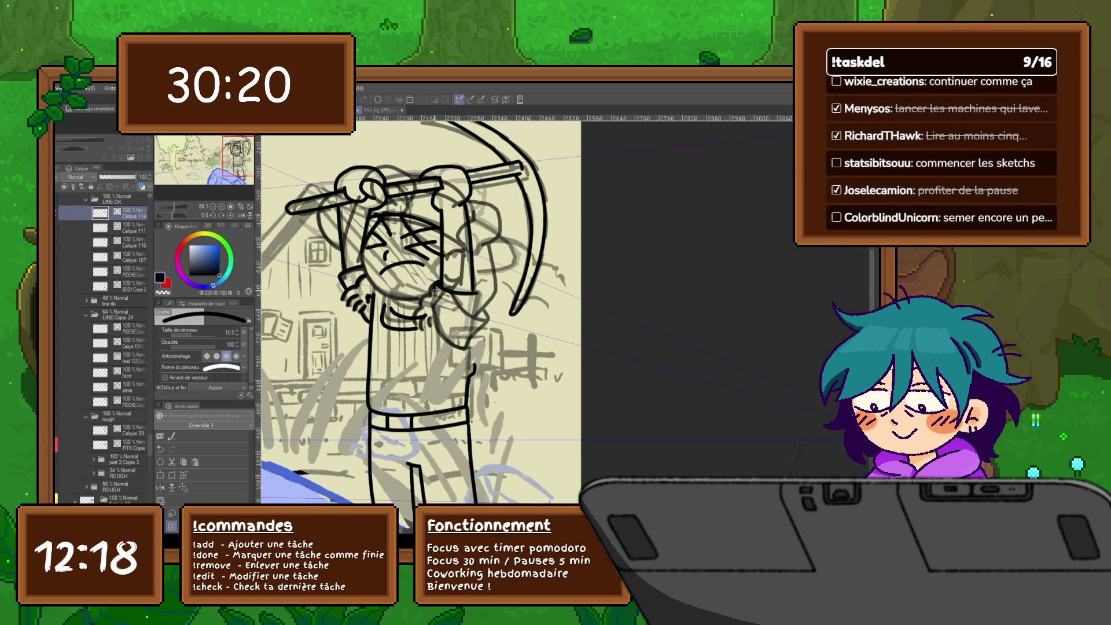
pyautogui.moveTo(433, 307); pyautogui.dragTo(469, 348)
pyautogui.click(469, 347)
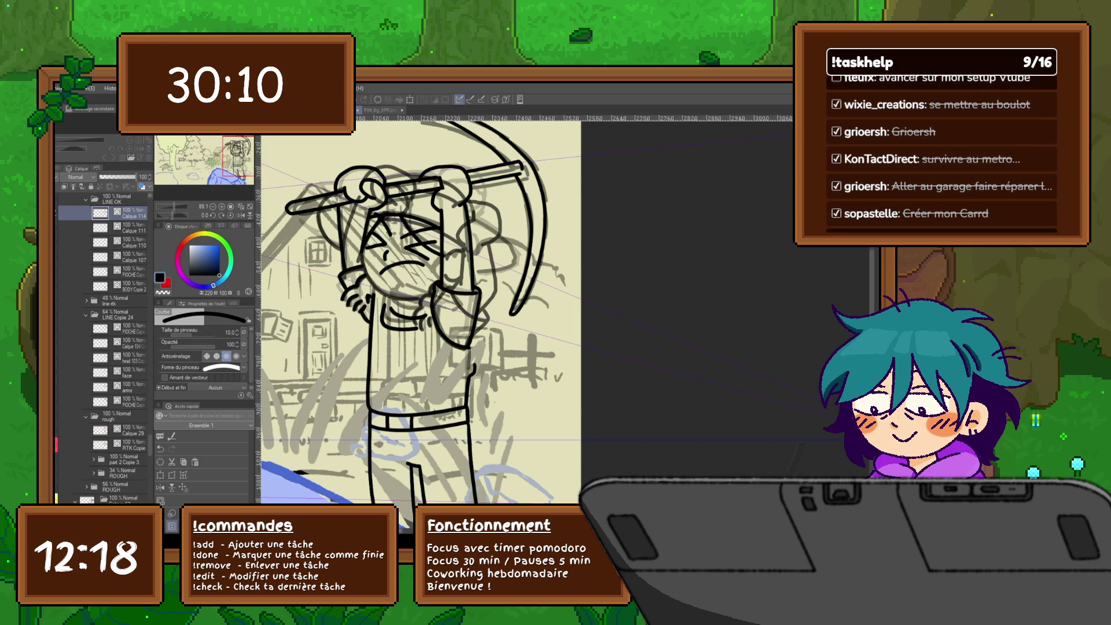
pyautogui.scroll(-2, 420, 318)
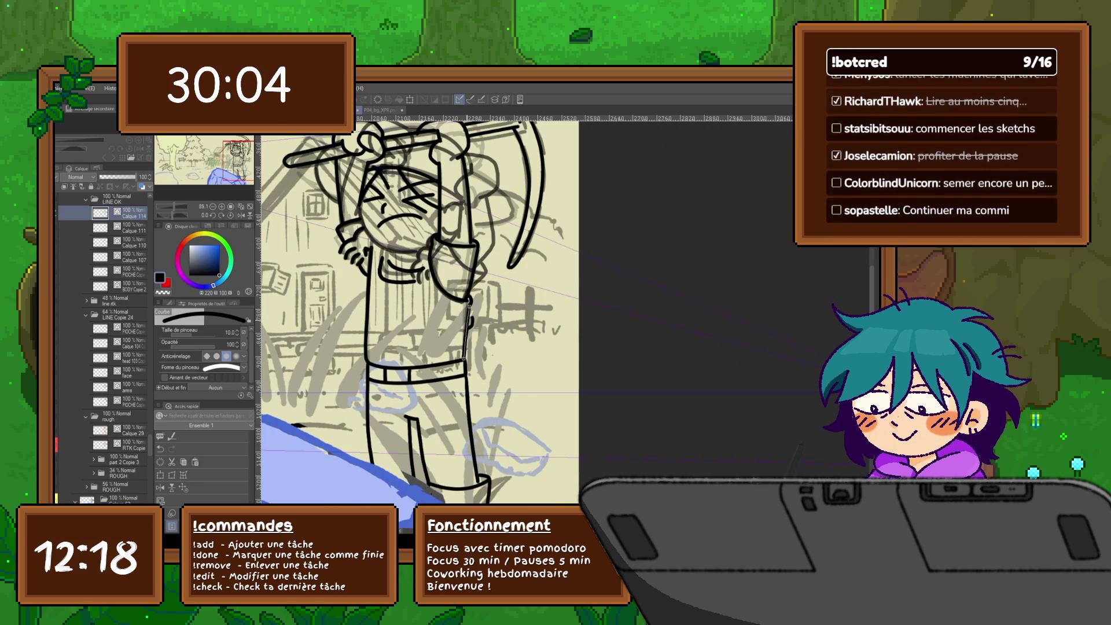
pyautogui.moveTo(468, 308); pyautogui.dragTo(465, 358)
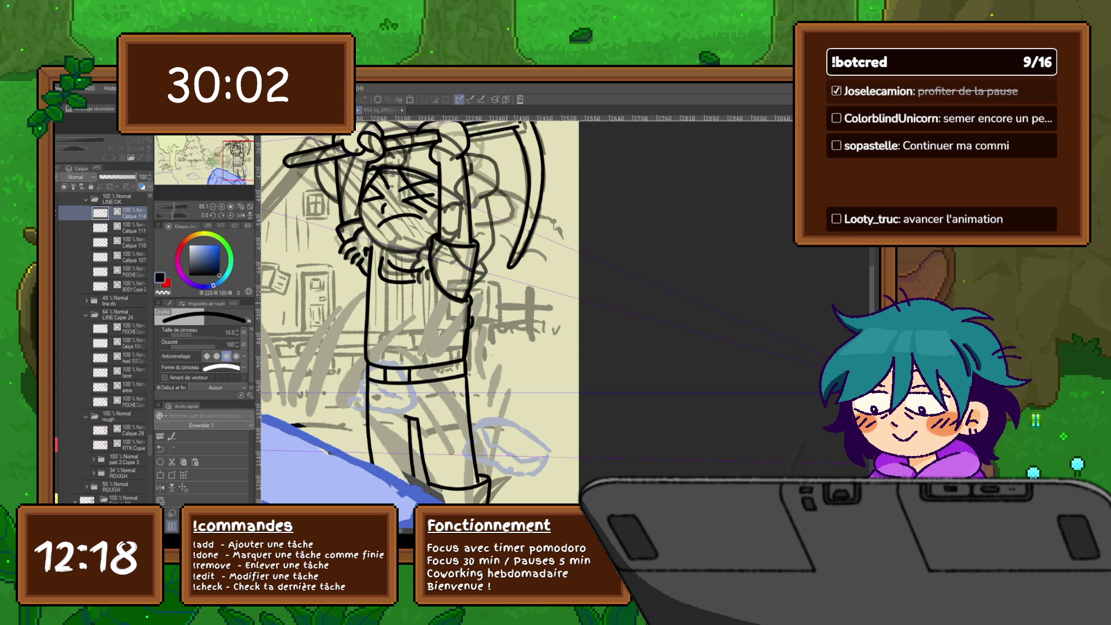
pyautogui.scroll(1, 419, 319)
pyautogui.scroll(1, 417, 319)
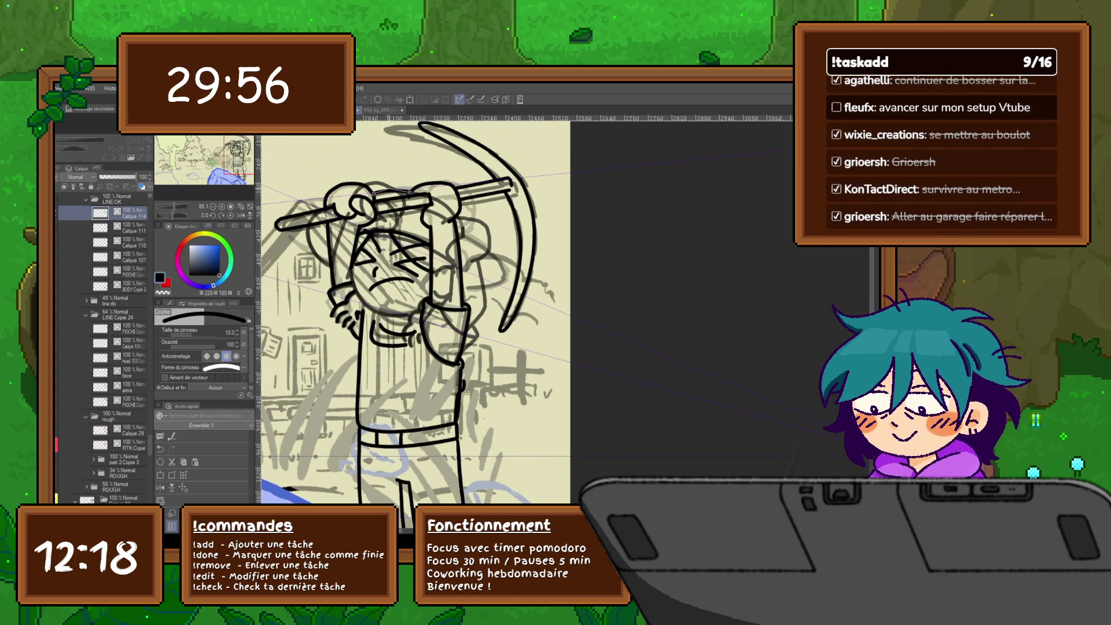
# Draw two more Courbe curve strokes on the figure.
pyautogui.moveTo(458, 232); pyautogui.dragTo(502, 270)
pyautogui.click(502, 270)
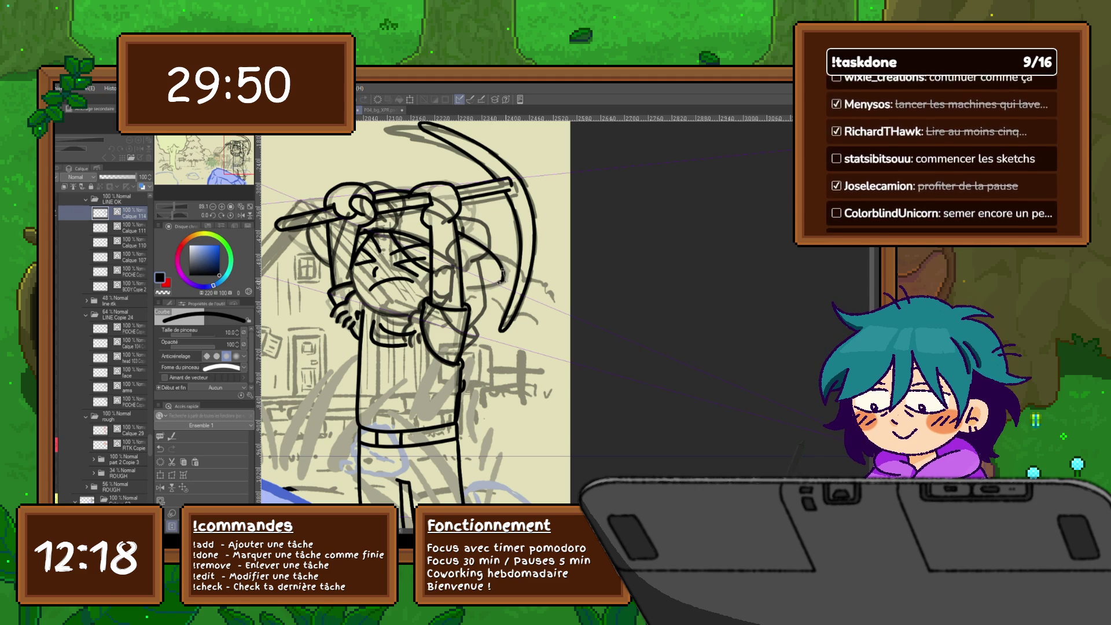
pyautogui.moveTo(463, 288); pyautogui.dragTo(500, 283)
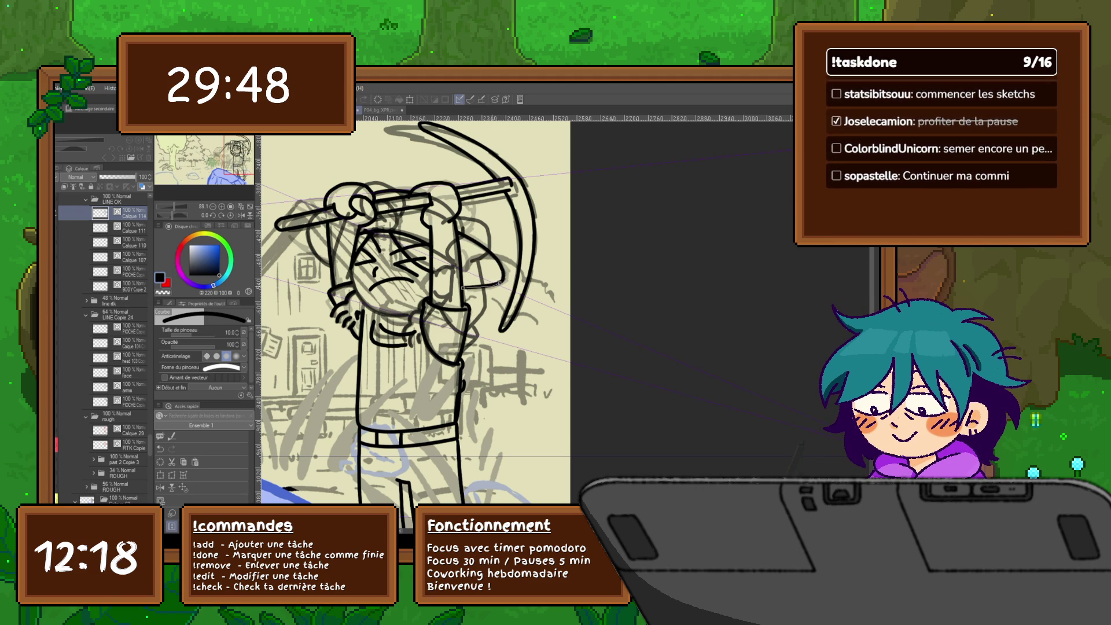
# Step to the frame with arms raised behind the head and compare strokes via undo/redo.
pyautogui.press('Right')
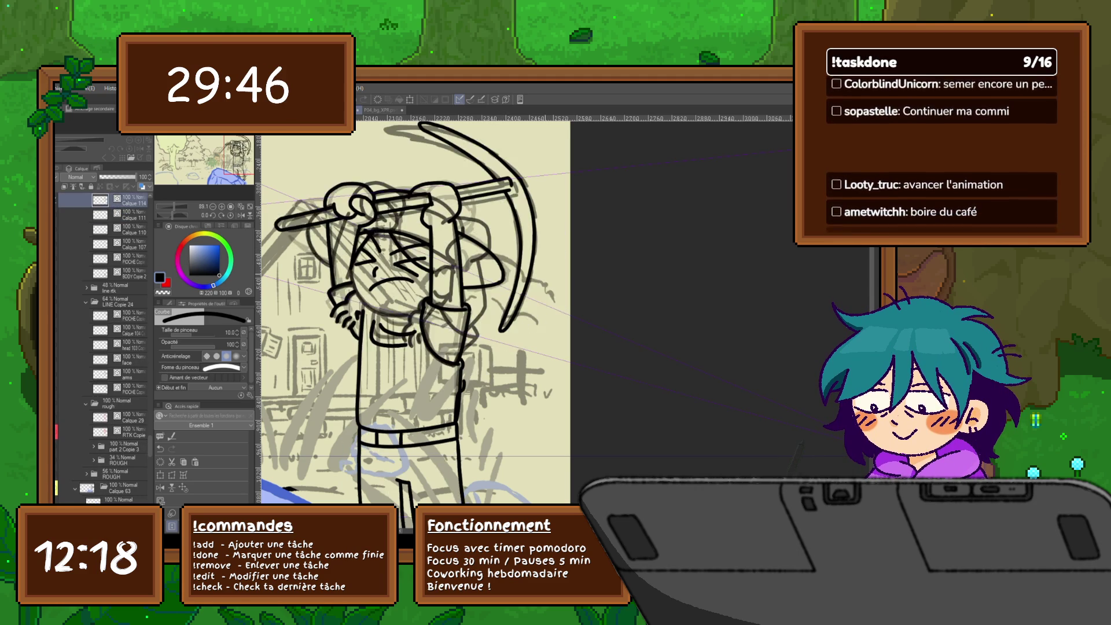
pyautogui.moveTo(417, 324); pyautogui.dragTo(465, 264)
pyautogui.press('Right')
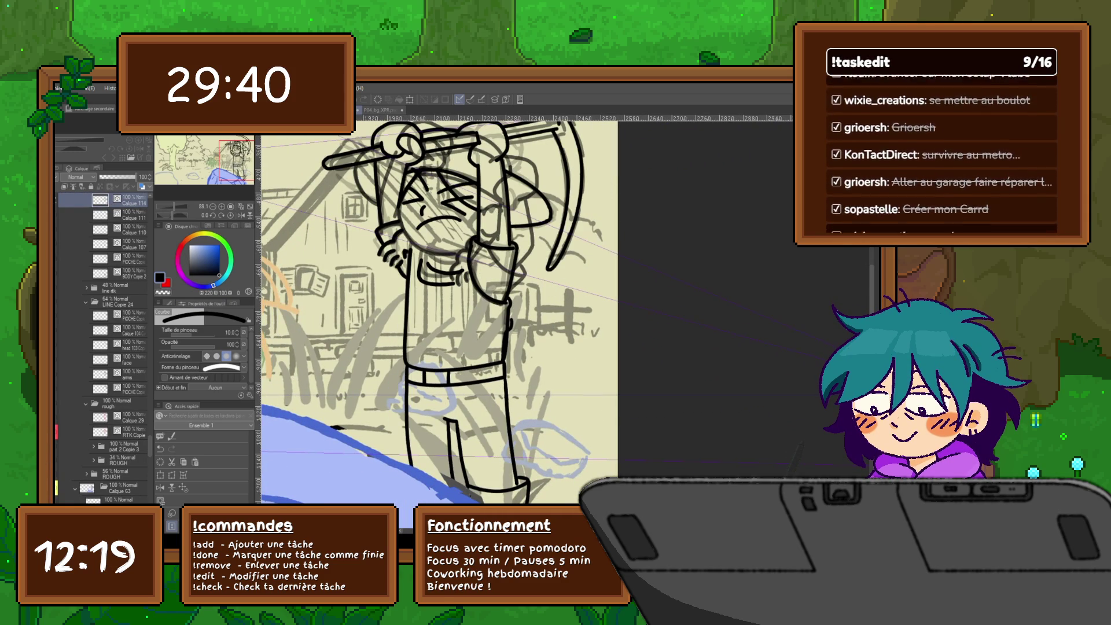
pyautogui.hotkey('ctrl', 'z')
pyautogui.hotkey('ctrl', 'z')
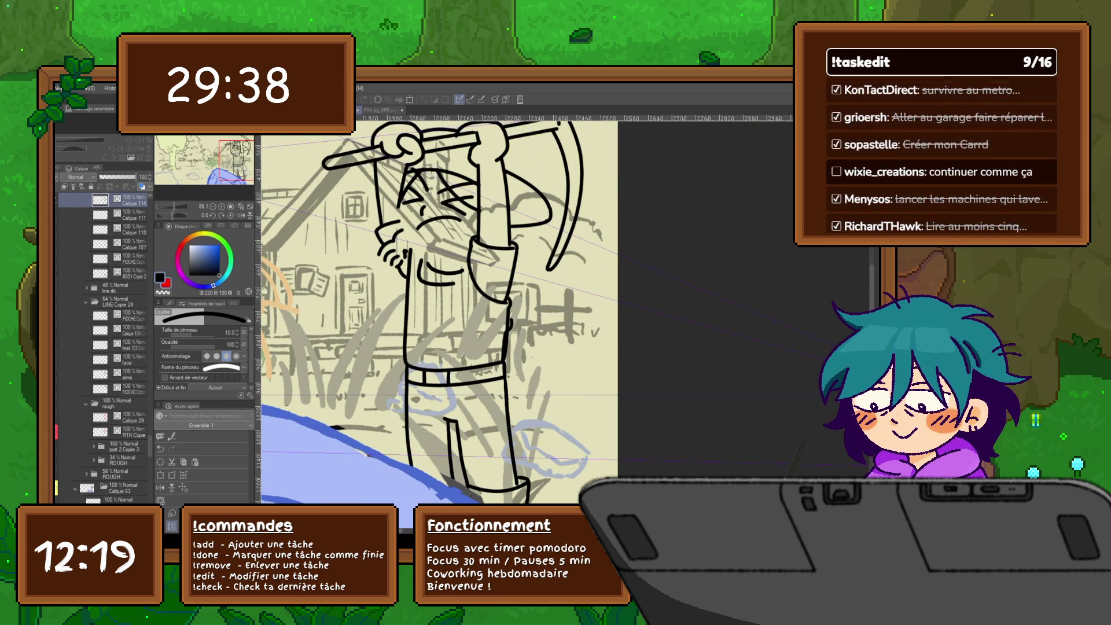
pyautogui.hotkey('ctrl', 'y')
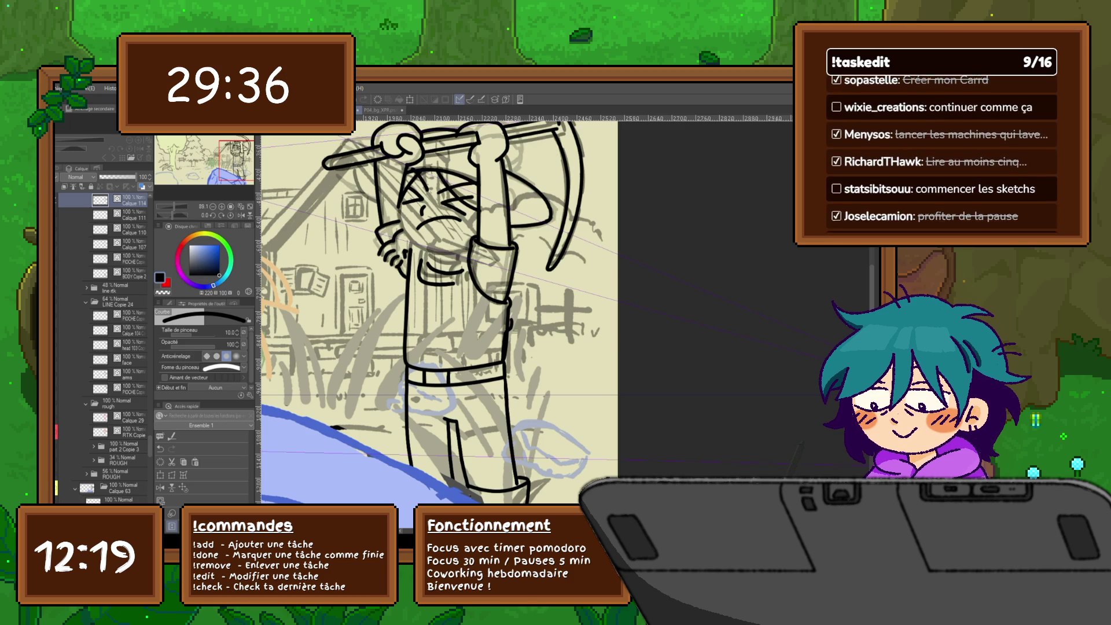
pyautogui.hotkey('ctrl', 'y')
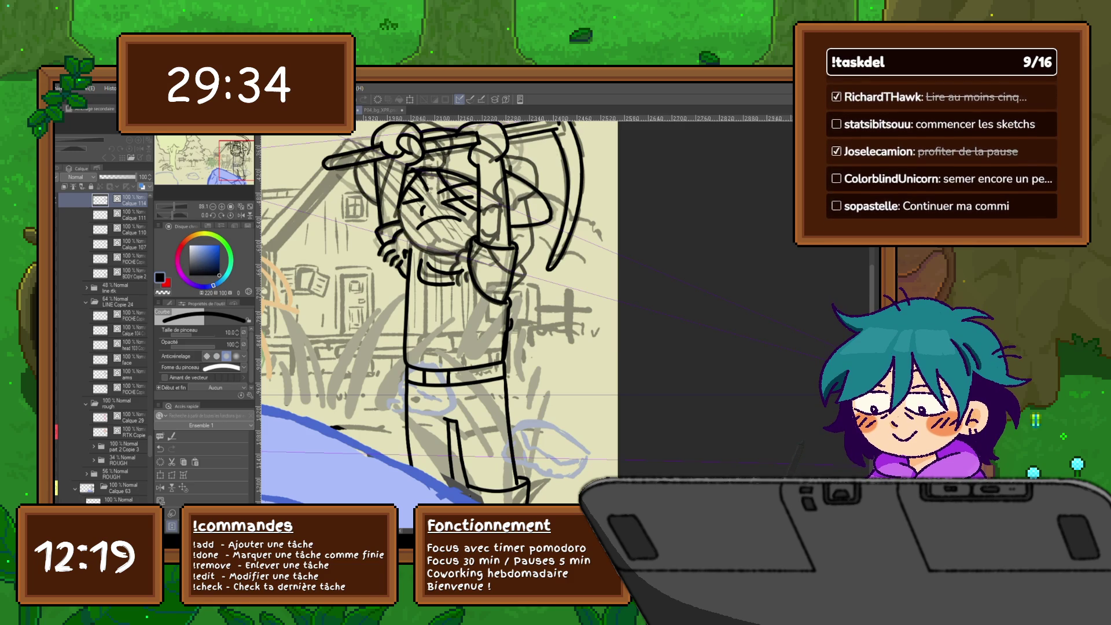
# Add new layer Calque 115 for this frame and recheck strokes with undo/redo.
pyautogui.hotkey('ctrl', 'shift', 'n')
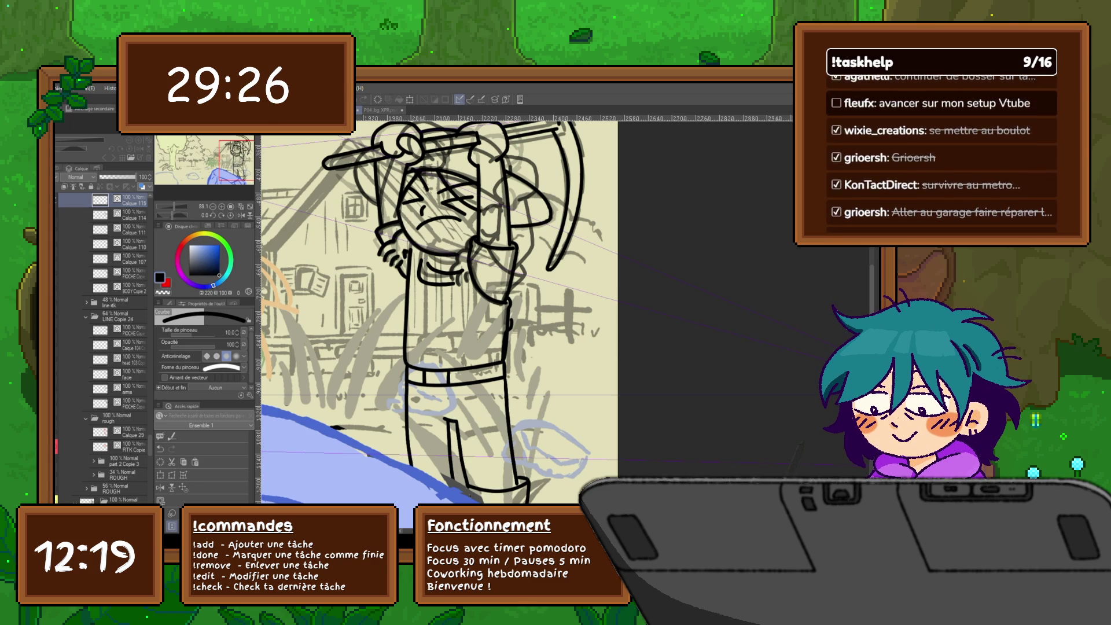
pyautogui.hotkey('ctrl', 'z')
pyautogui.hotkey('ctrl', 'z')
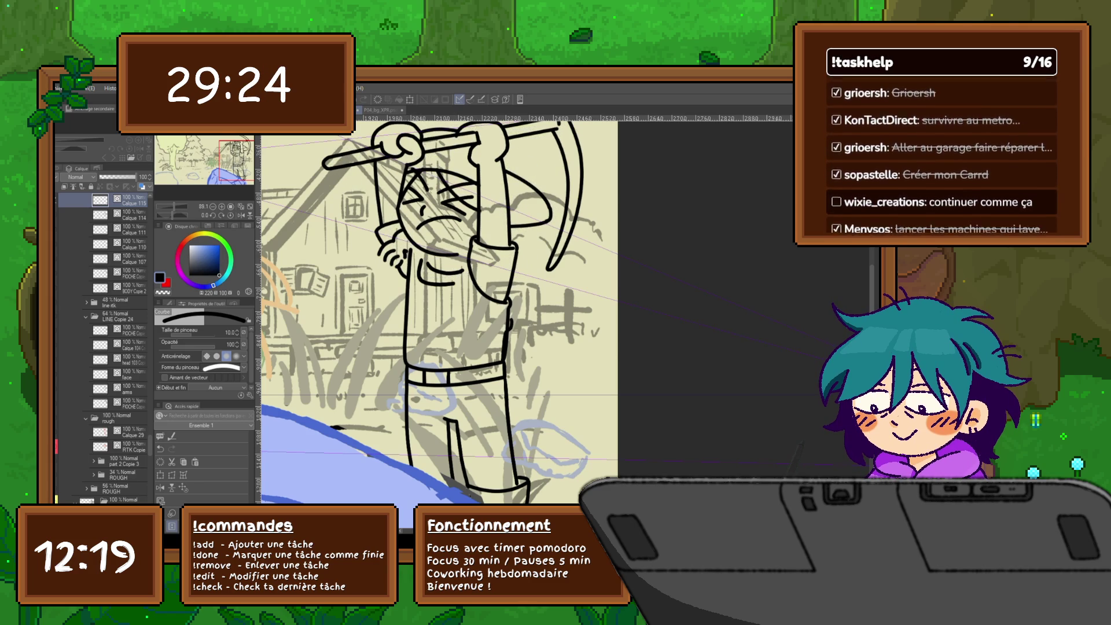
pyautogui.hotkey('ctrl', 'y')
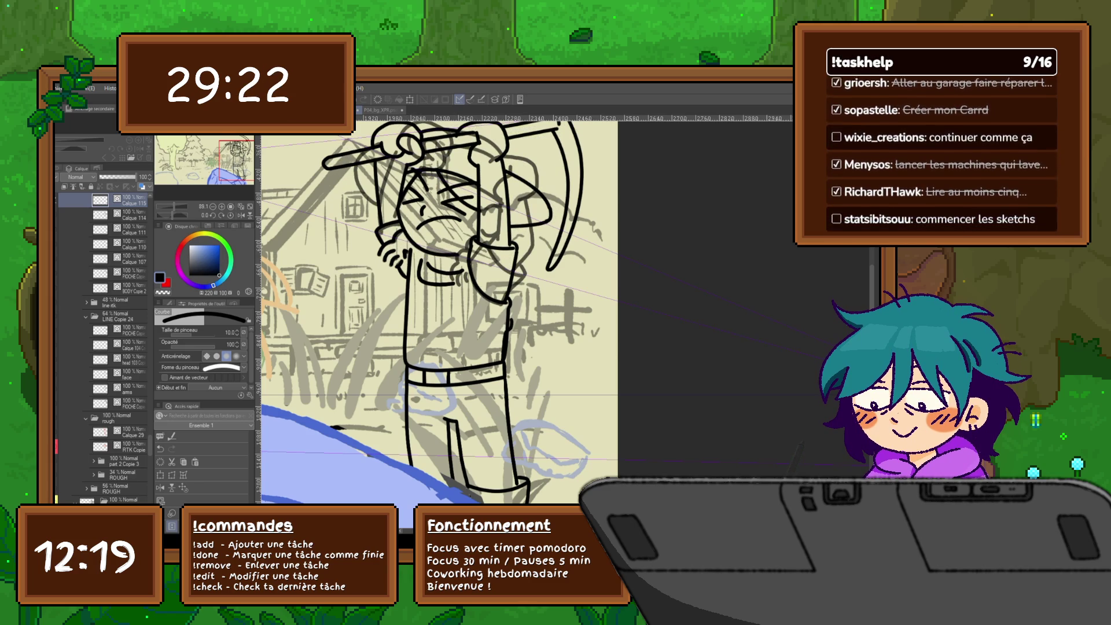
pyautogui.hotkey('ctrl', 'y')
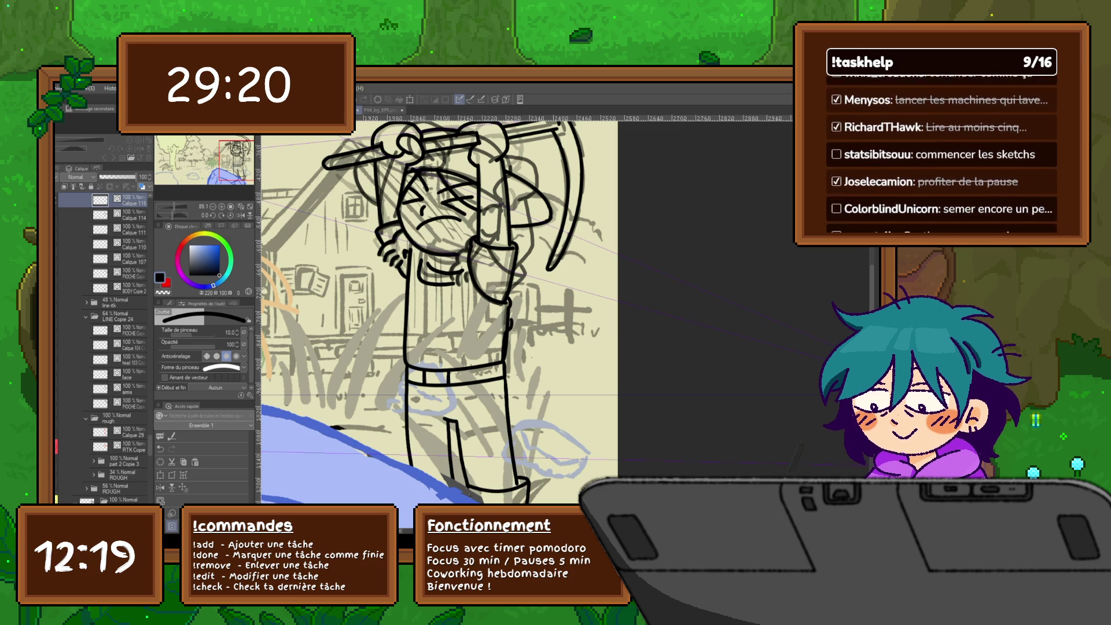
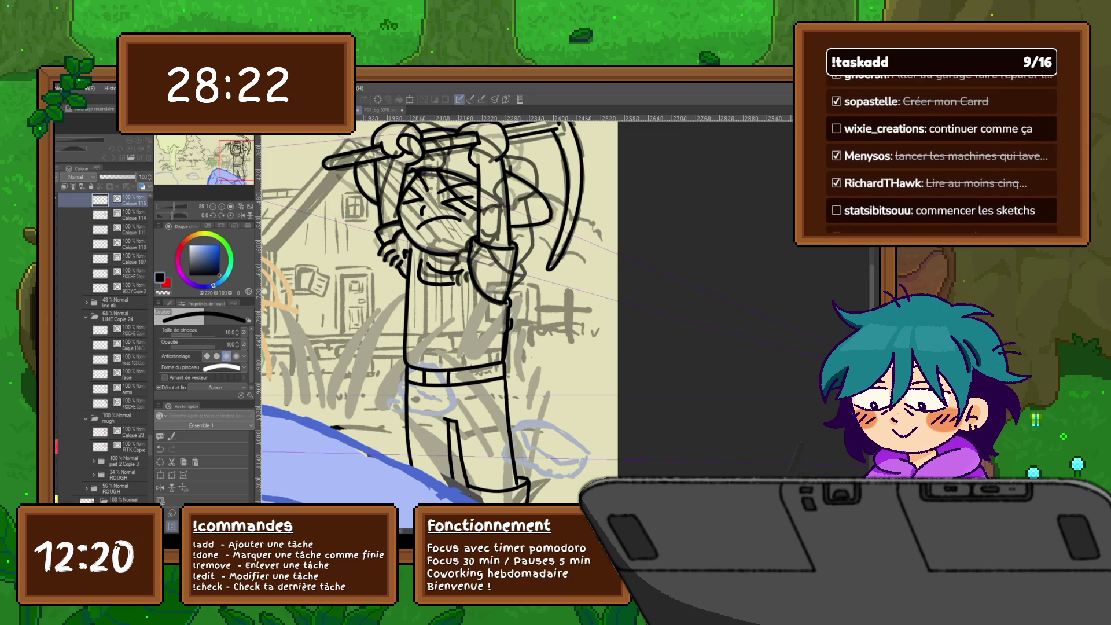
# On BODY Copie 2, lasso the character's chest and transform it into a new shape.
pyautogui.click(125, 288)
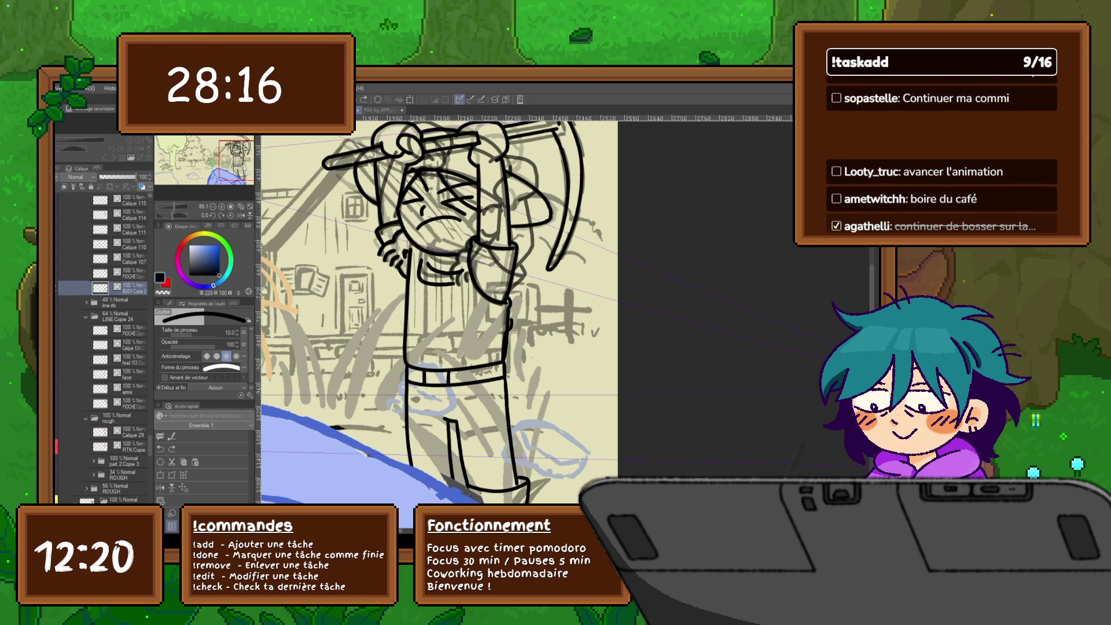
pyautogui.press('m')
pyautogui.moveTo(425, 292)
pyautogui.mouseDown()
pyautogui.moveTo(415, 265)
pyautogui.moveTo(440, 268)
pyautogui.mouseUp()
pyautogui.hotkey('ctrl', 't')
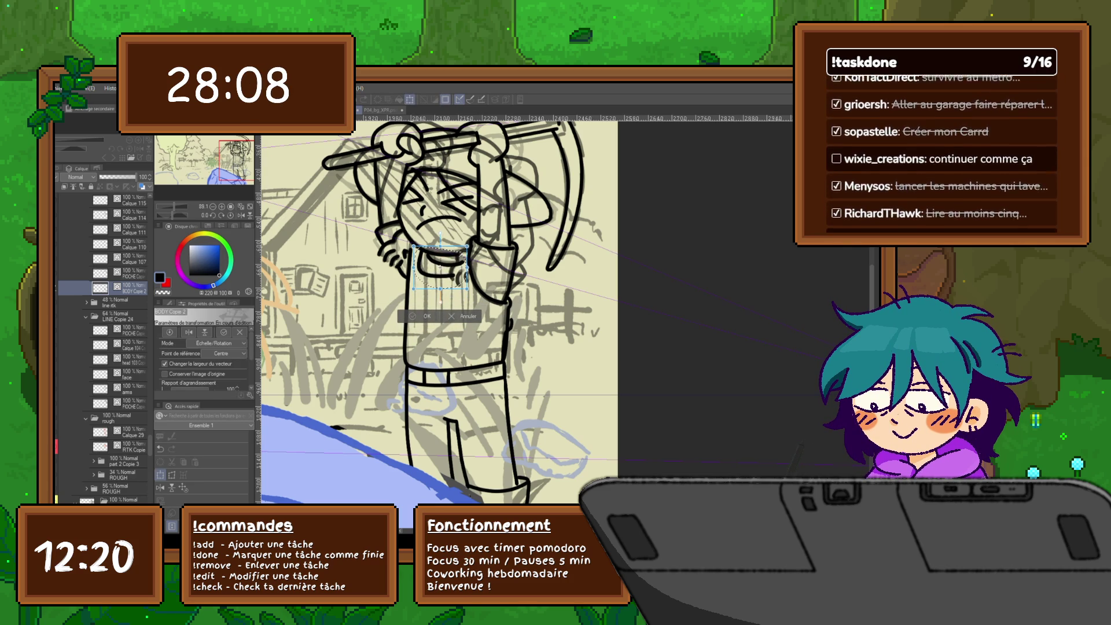
pyautogui.press('Return')
# Compare the chest before and after the reshape, then clear the selection.
pyautogui.hotkey('ctrl', 'z')
pyautogui.hotkey('ctrl', 'y')
pyautogui.hotkey('ctrl', 'z')
pyautogui.hotkey('ctrl', 'y')
pyautogui.hotkey('ctrl', 'z')
pyautogui.hotkey('ctrl', 'y')
pyautogui.hotkey('ctrl', 'd')
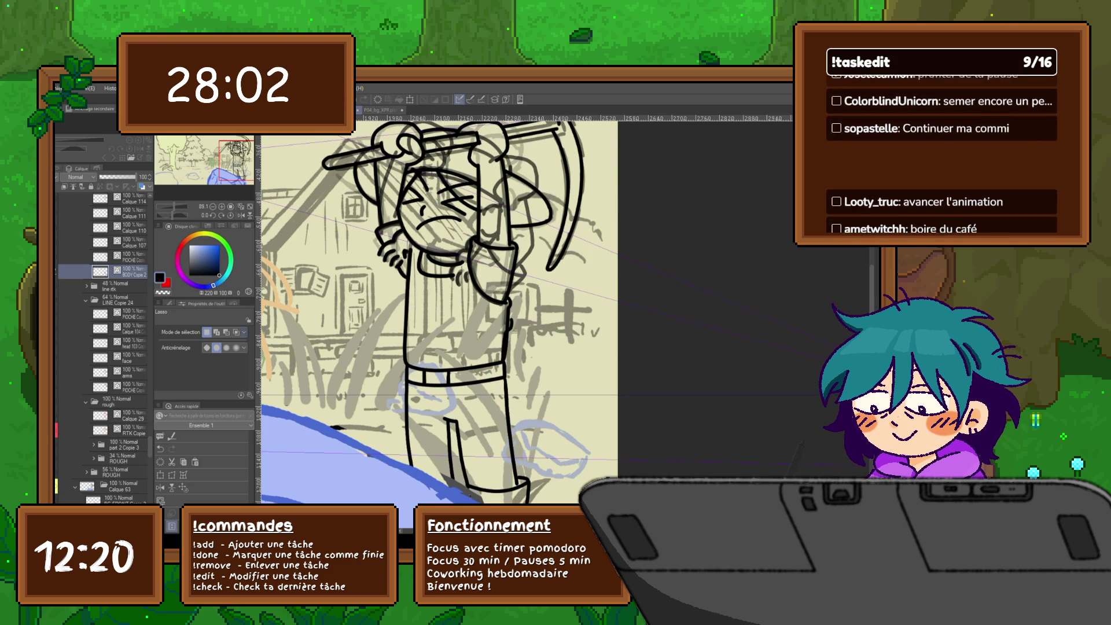
# Add a new empty inking layer with the fine pen, flipping frames to compare poses.
pyautogui.hotkey('ctrl', 'shift', 'n')
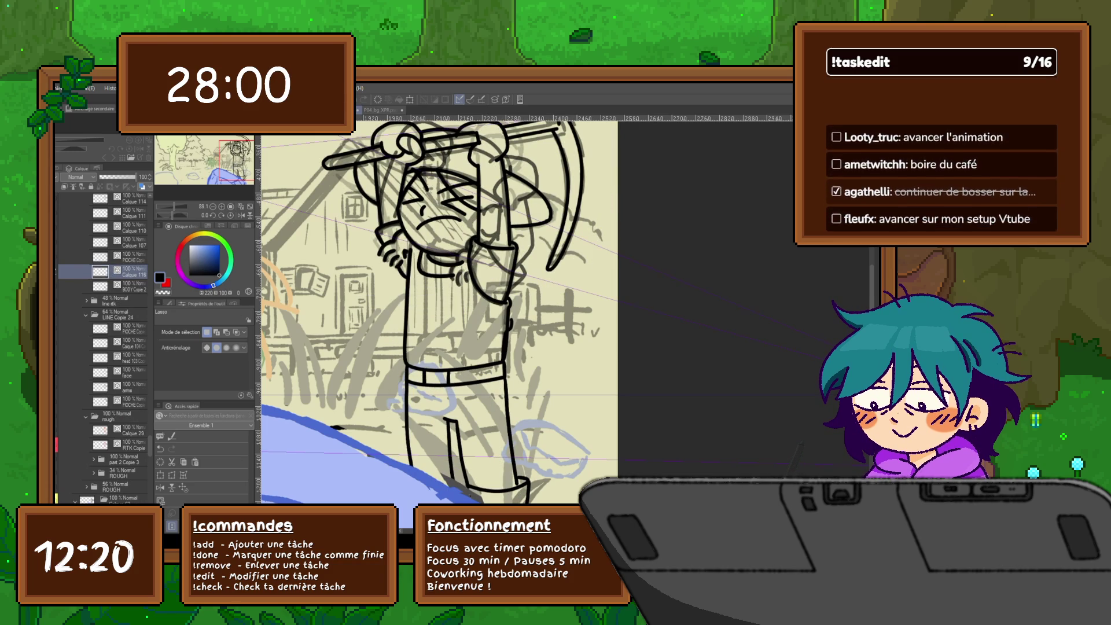
pyautogui.press('p')
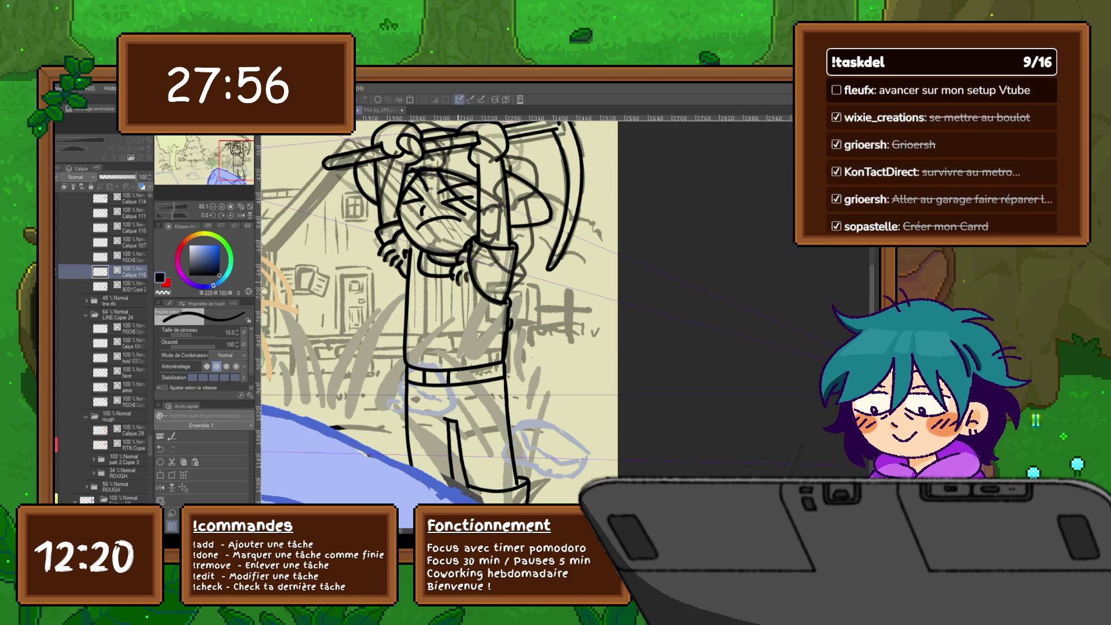
pyautogui.hotkey('alt', '[')
pyautogui.hotkey('alt', '[')
pyautogui.hotkey('alt', '[')
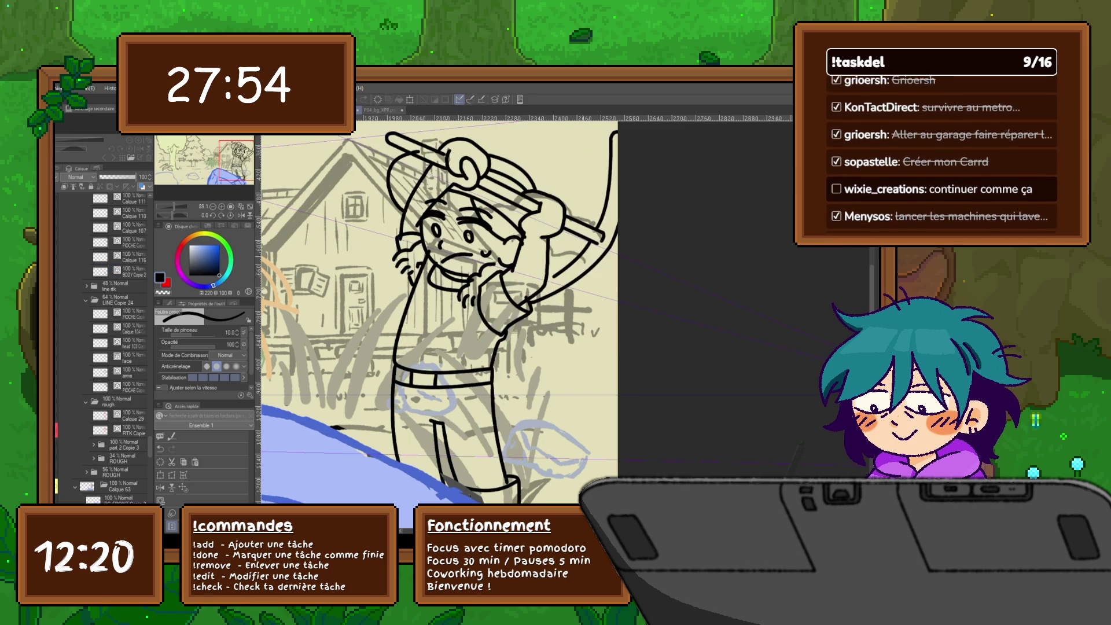
pyautogui.hotkey('alt', '[')
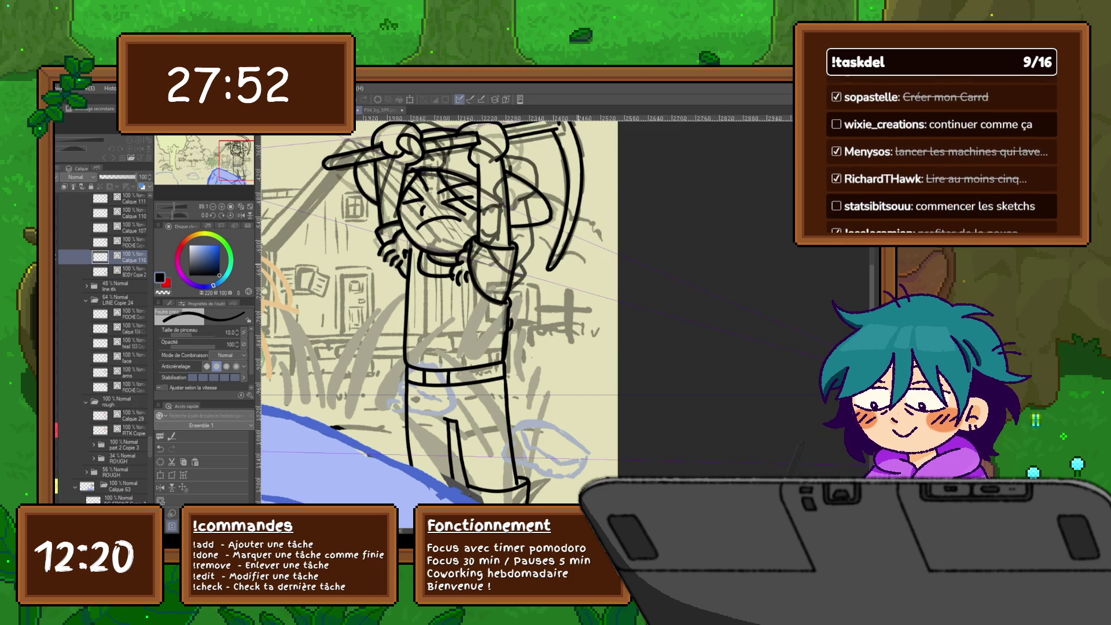
pyautogui.hotkey('alt', '[')
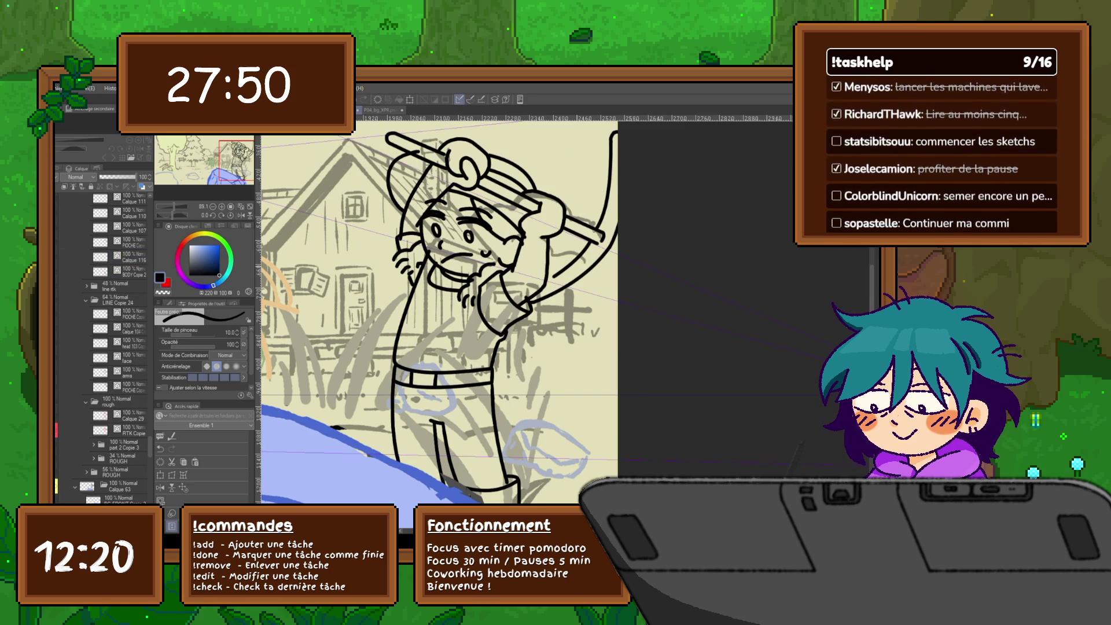
pyautogui.hotkey('alt', '[')
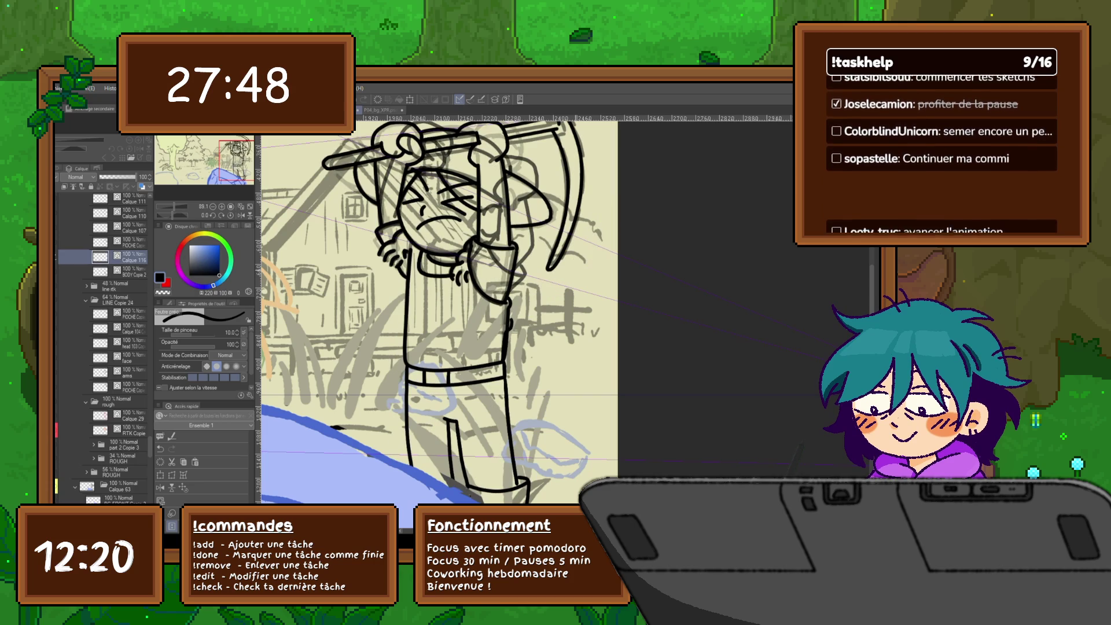
# On Calque 114, adjust a control point on the arm's vector line.
pyautogui.press('y')
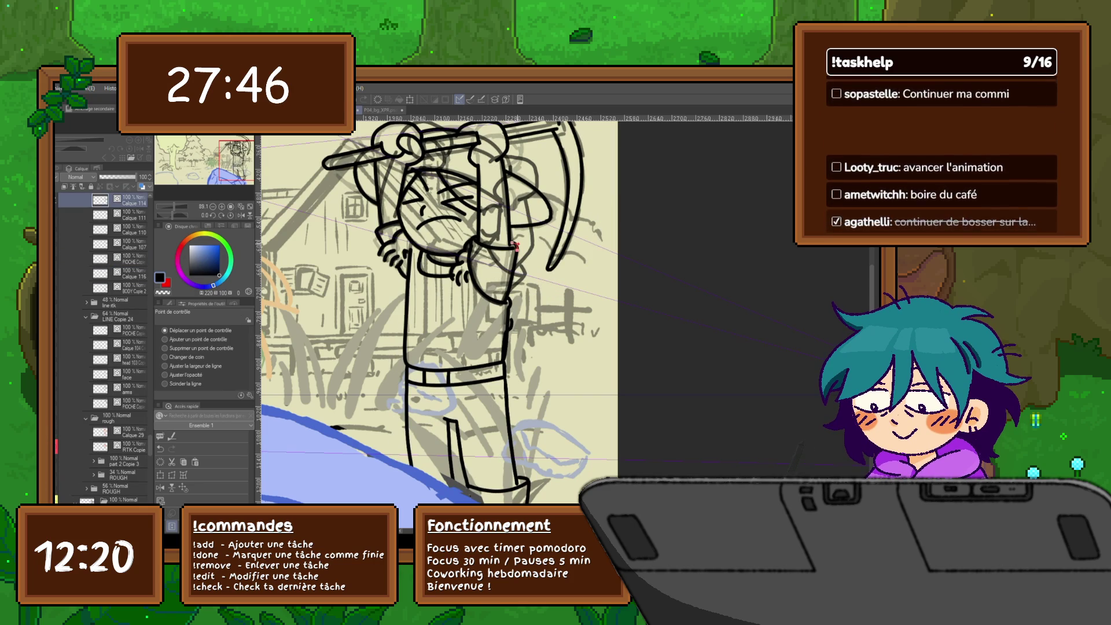
pyautogui.keyDown('ctrl'); pyautogui.keyDown('shift'); pyautogui.click(515, 246); pyautogui.keyUp('shift'); pyautogui.keyUp('ctrl')
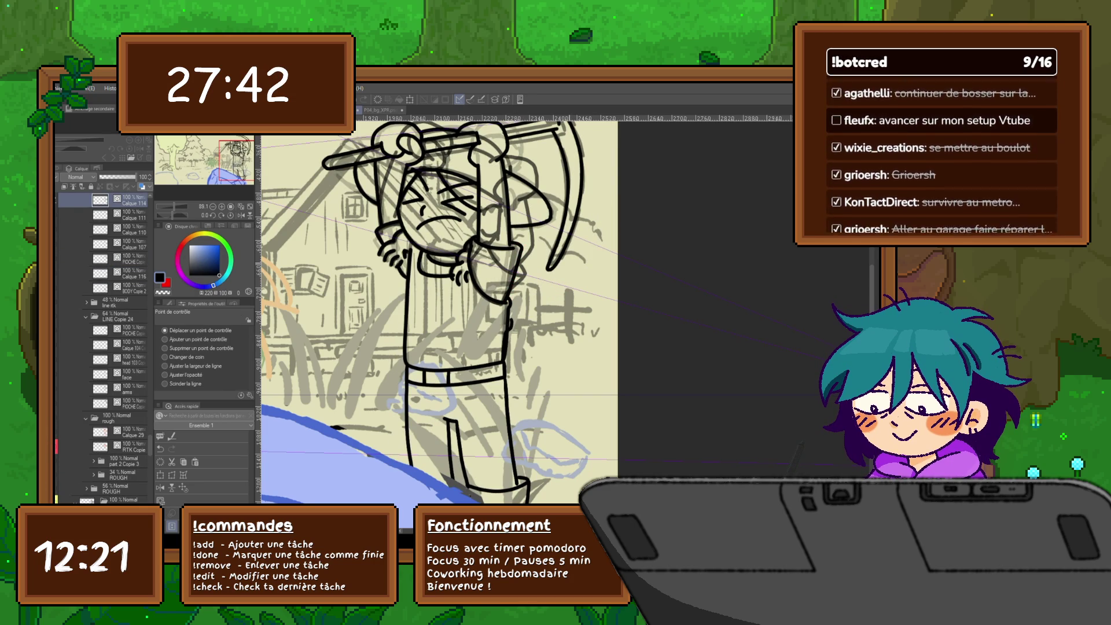
pyautogui.moveTo(440, 310); pyautogui.dragTo(436, 325)
pyautogui.moveTo(503, 228); pyautogui.dragTo(501, 231)
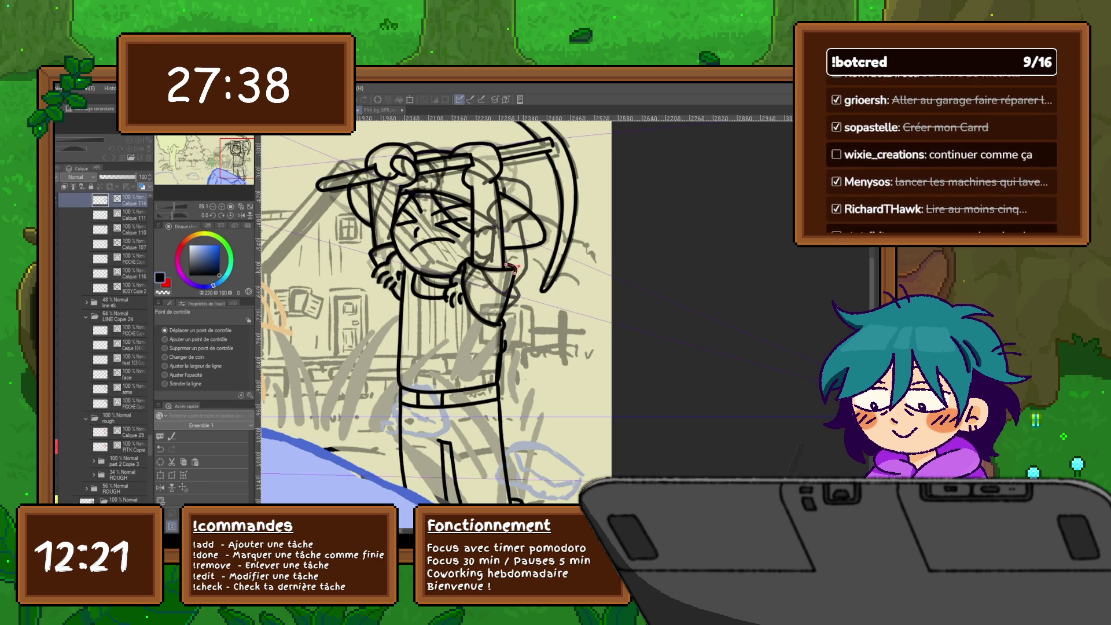
# Show the Calque 63 frame with the pickaxe behind the head and select the raised arm's vector line.
pyautogui.click(125, 486)
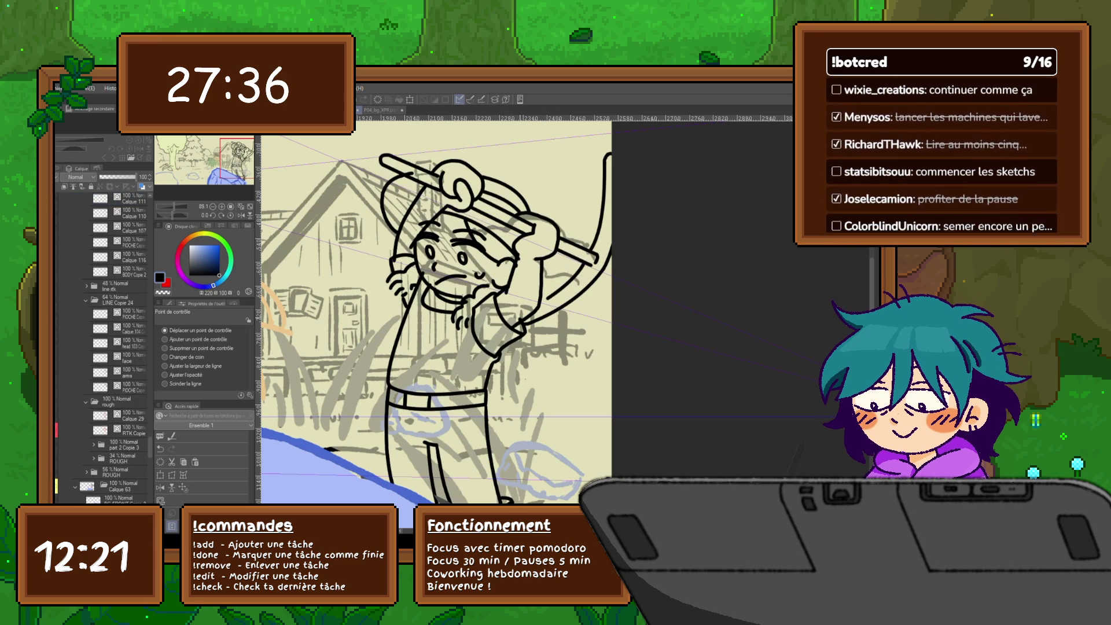
pyautogui.scroll(-1, 116, 423)
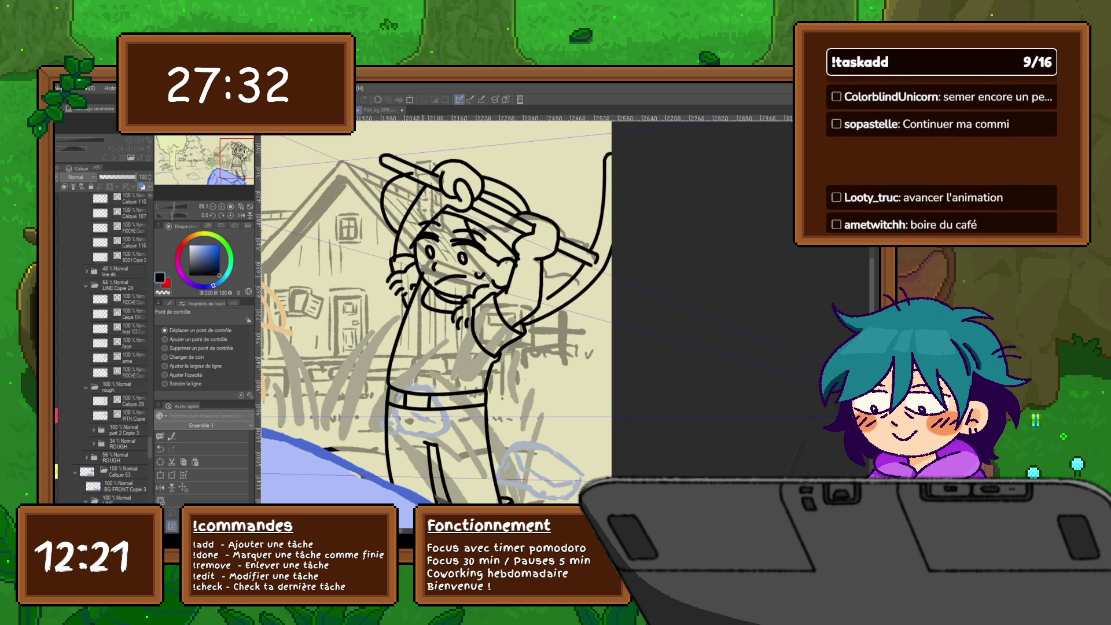
pyautogui.click(405, 331)
pyautogui.click(408, 220)
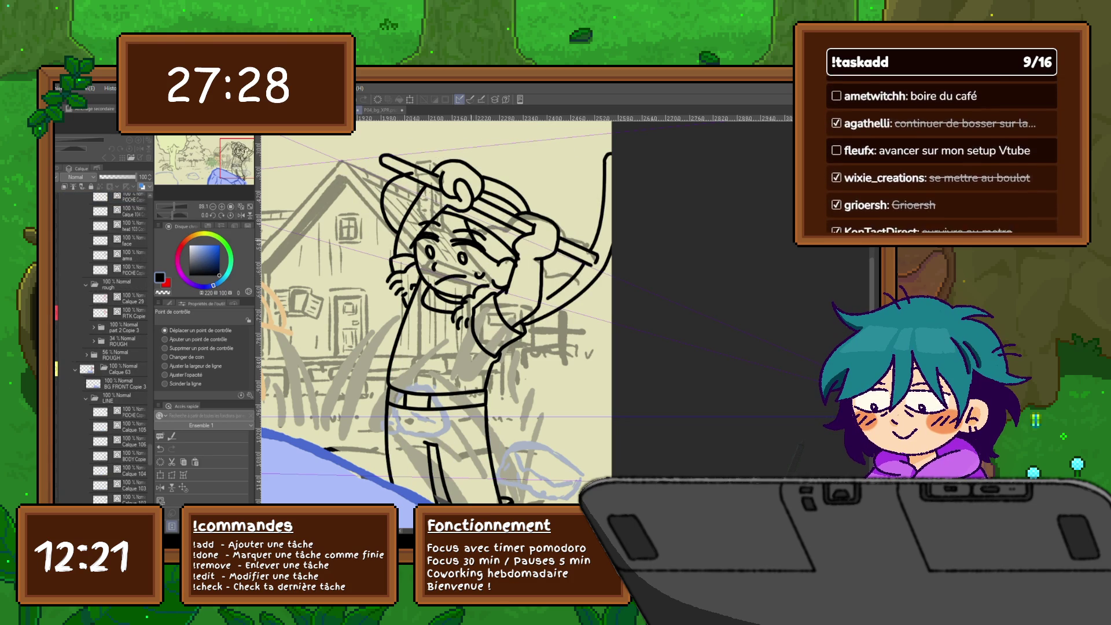
pyautogui.scroll(-1, 434, 310)
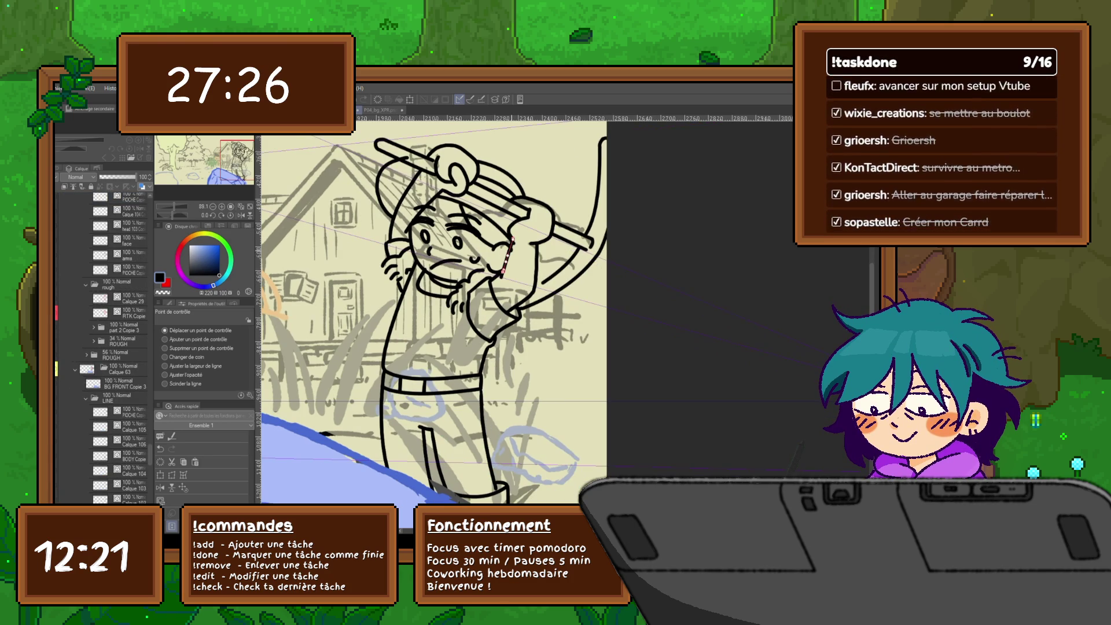
pyautogui.scroll(-1, 429, 313)
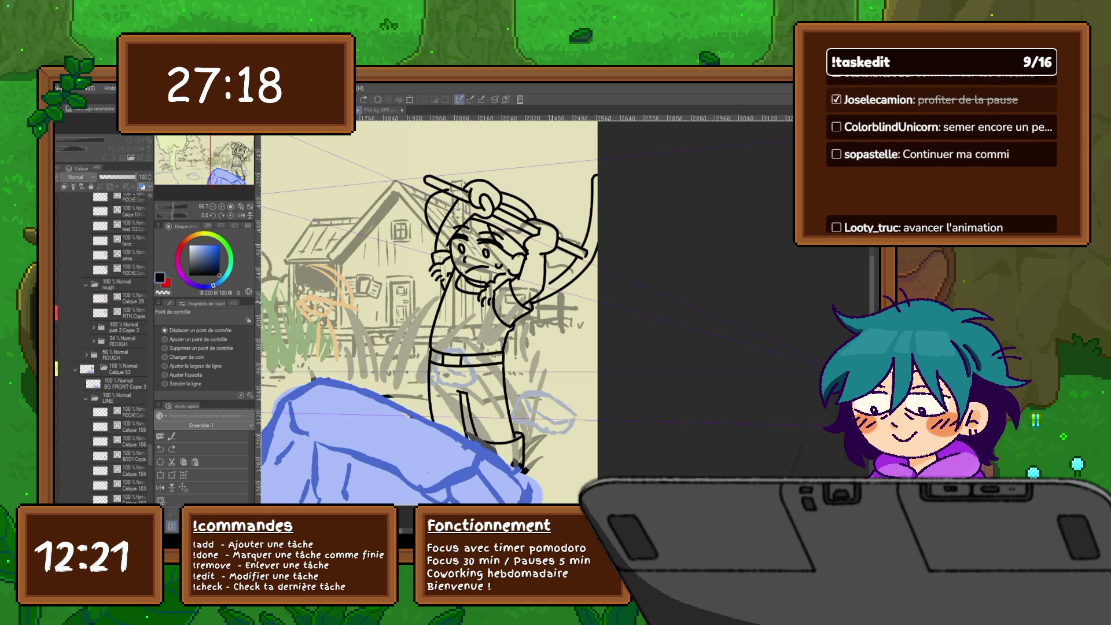
# Flip back and forth between Calque 100 and 101 to compare the poses.
pyautogui.hotkey('ctrl', 'Right')
pyautogui.hotkey('ctrl', 'Right')
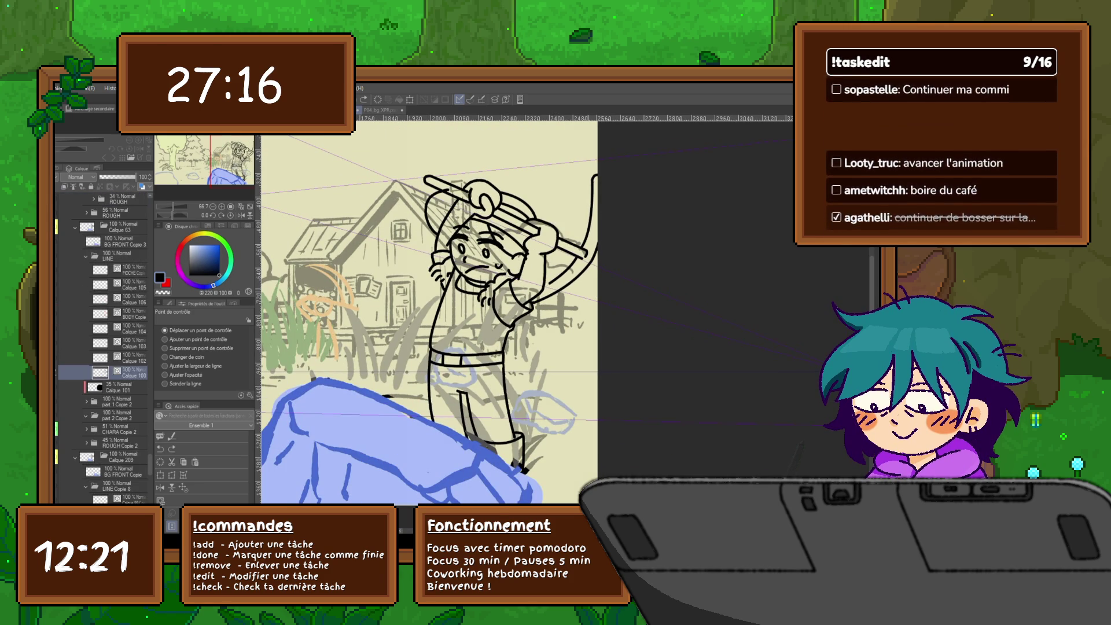
pyautogui.hotkey('ctrl', 'Left')
pyautogui.hotkey('ctrl', 'Right')
pyautogui.hotkey('ctrl', 'Right')
pyautogui.hotkey('ctrl', 'Left')
pyautogui.hotkey('ctrl', 'Right')
pyautogui.hotkey('ctrl', 'Left')
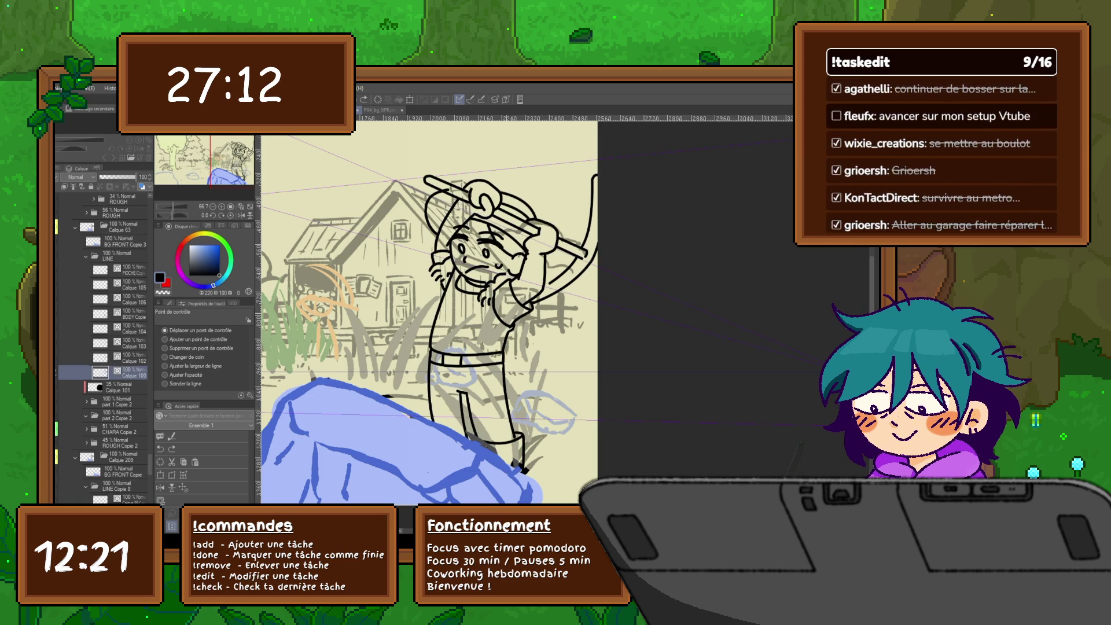
pyautogui.hotkey('ctrl', 'Right')
pyautogui.hotkey('ctrl', 'Left')
pyautogui.hotkey('ctrl', 'Right')
# Lasso the hand and nudge it slightly up and to the right.
pyautogui.hotkey('ctrl', 'Left')
pyautogui.press('m')
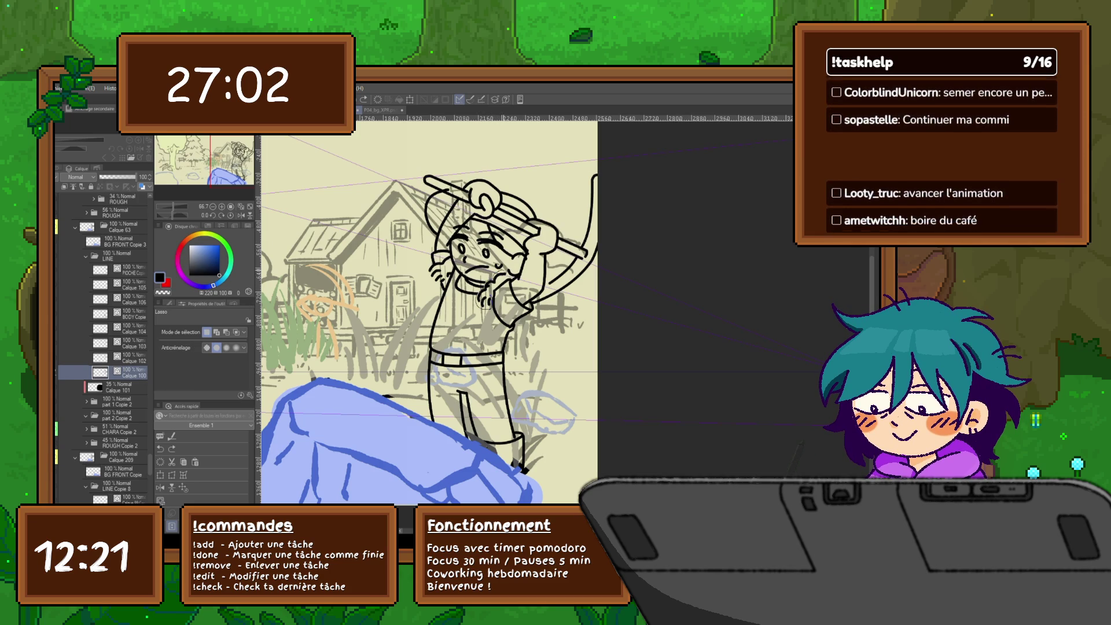
pyautogui.hotkey('ctrl', 't')
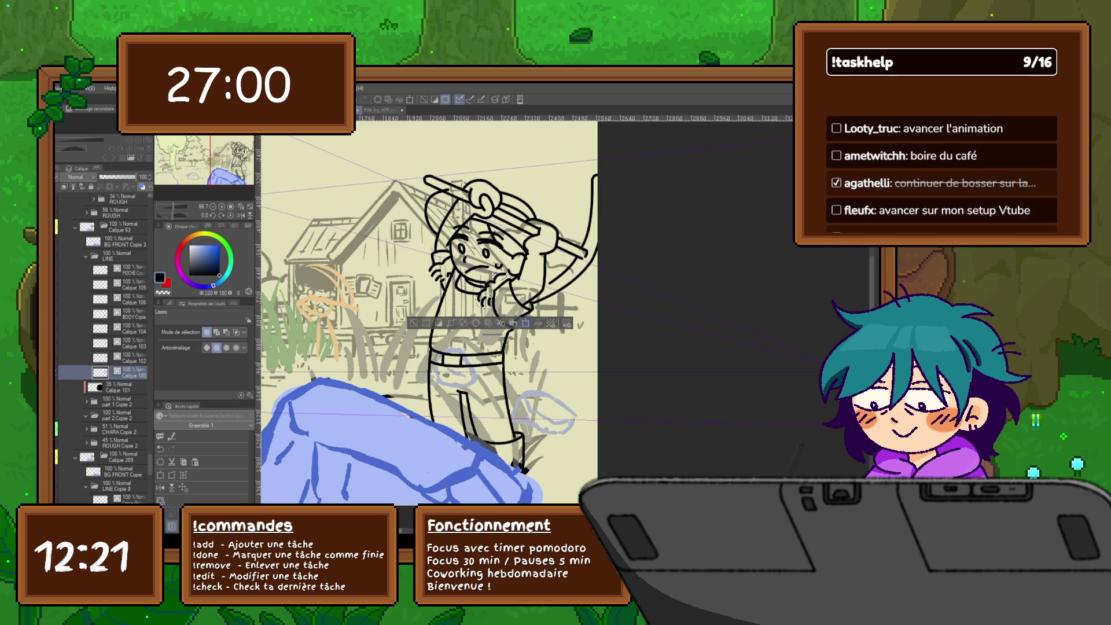
pyautogui.moveTo(492, 288); pyautogui.dragTo(493, 286)
pyautogui.press('Return')
pyautogui.hotkey('ctrl', 'd')
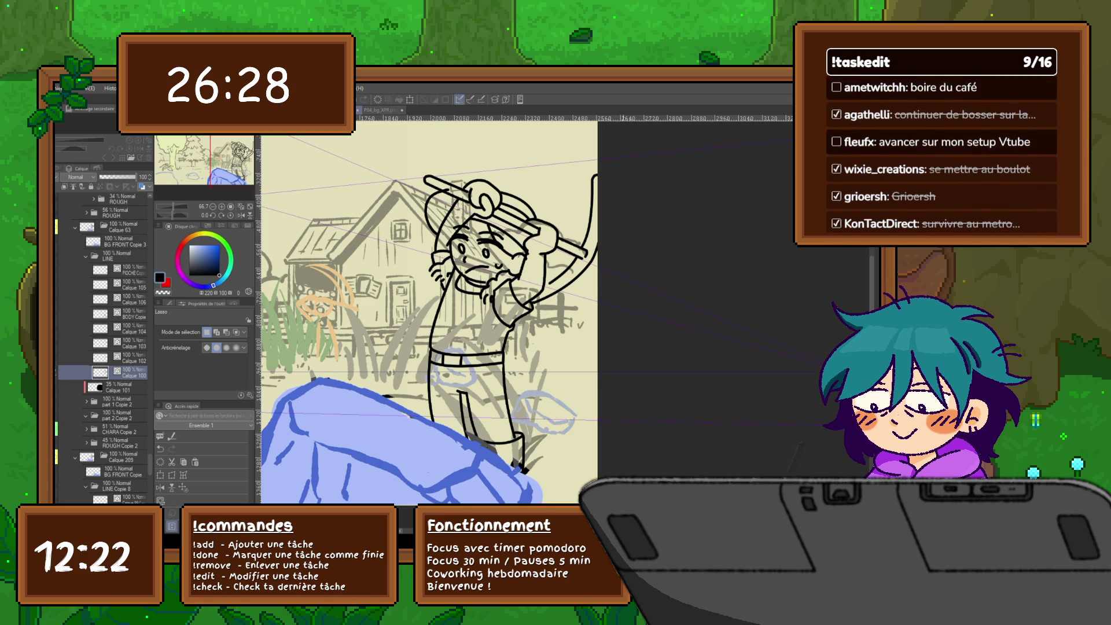
pyautogui.hotkey('ctrl', 'z')
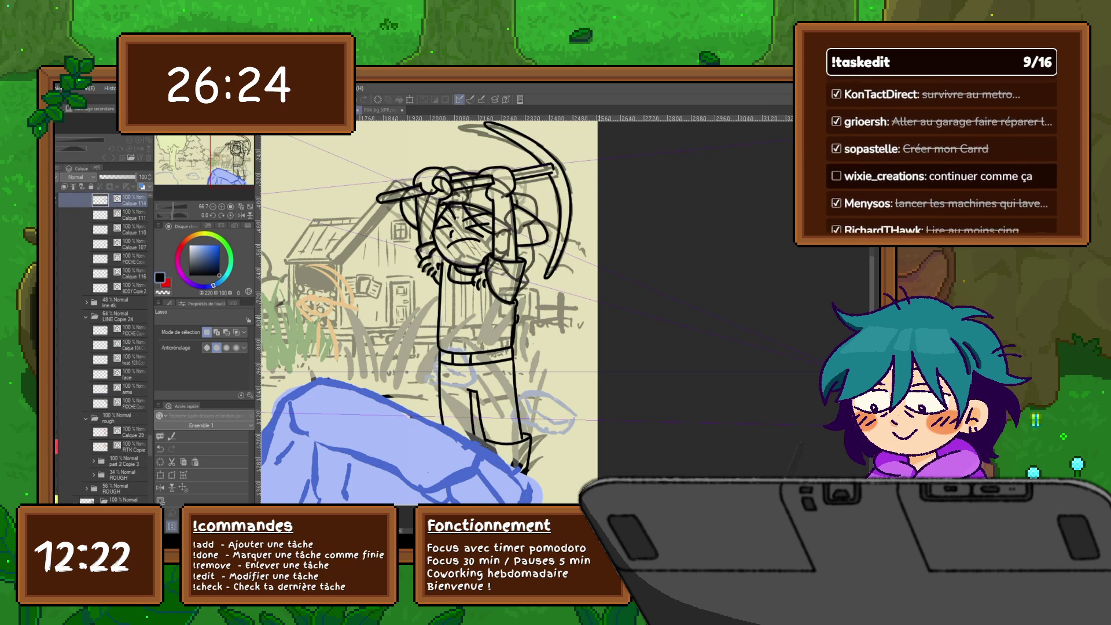
# Try the Feutre préc pen and Courbe tool on the pickaxe, then undo the trial stroke.
pyautogui.press('p')
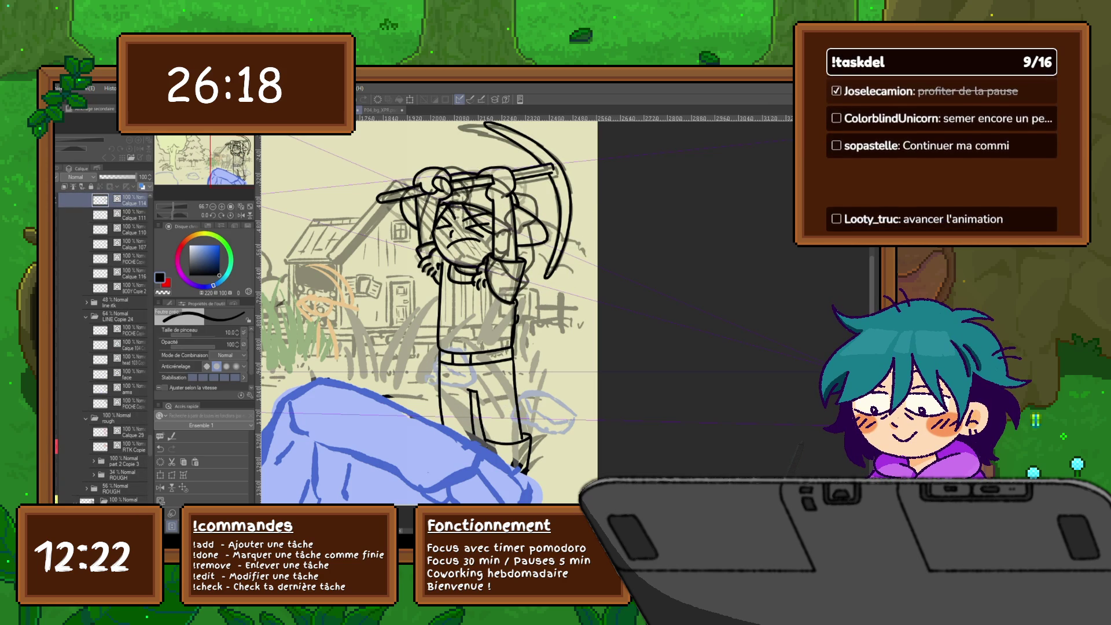
pyautogui.hotkey('ctrl', 'z')
pyautogui.hotkey('ctrl', 'z')
pyautogui.hotkey('ctrl', 'y')
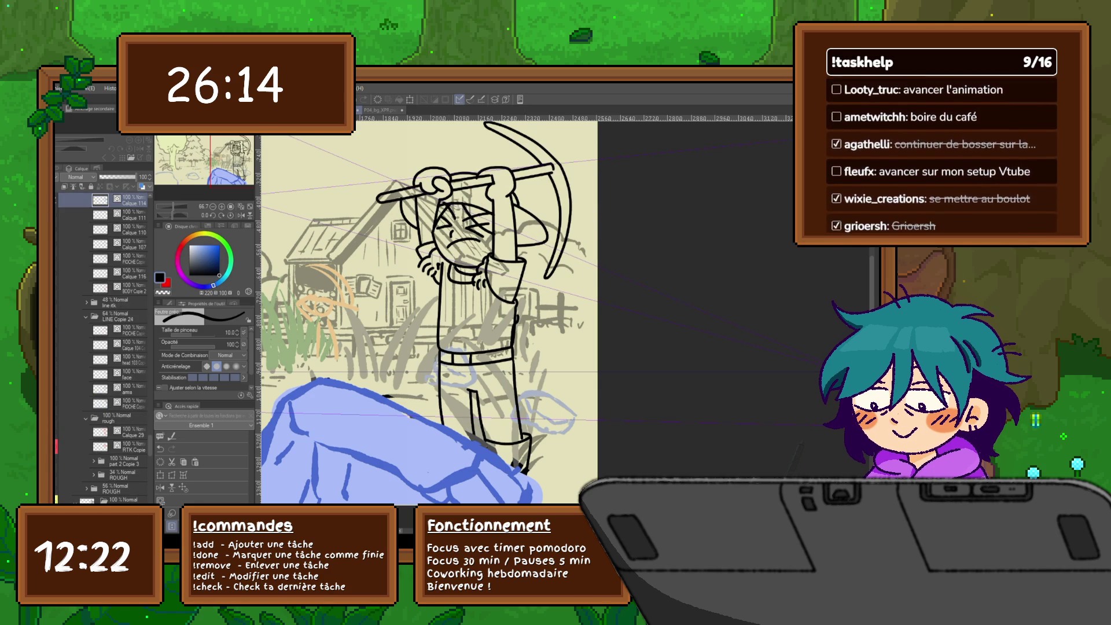
pyautogui.press('u')
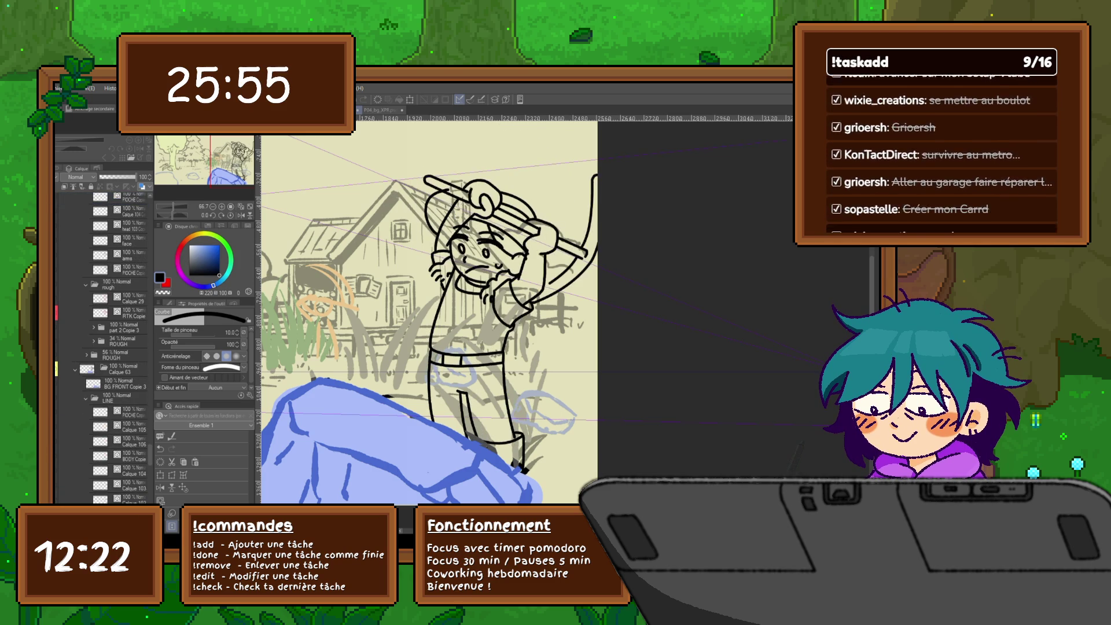
pyautogui.hotkey('ctrl', 'z')
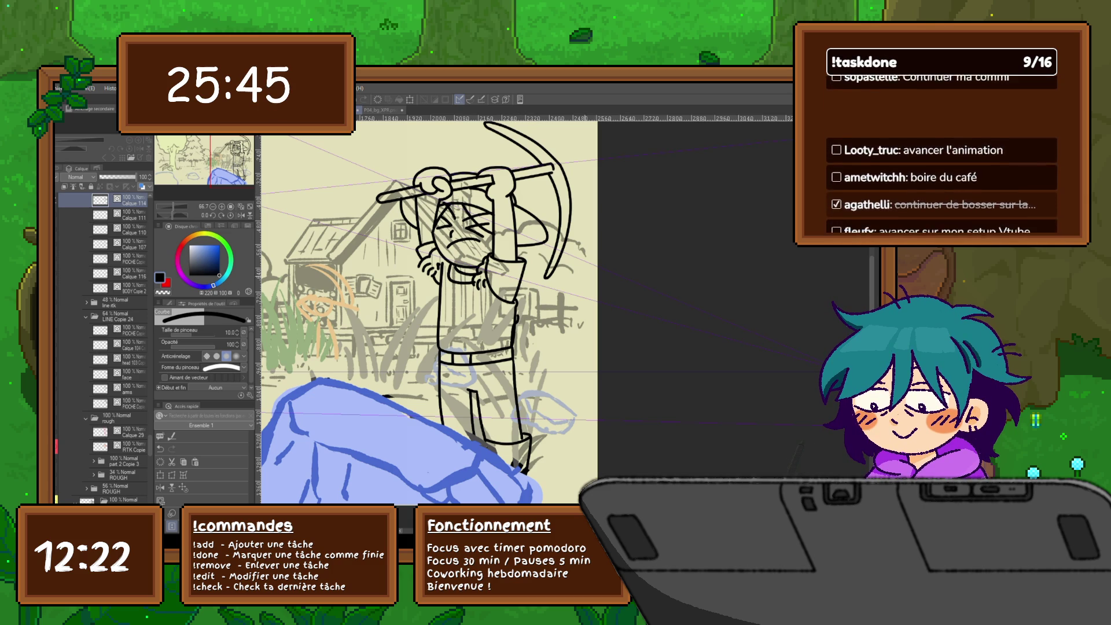
pyautogui.hotkey('ctrl', 'z')
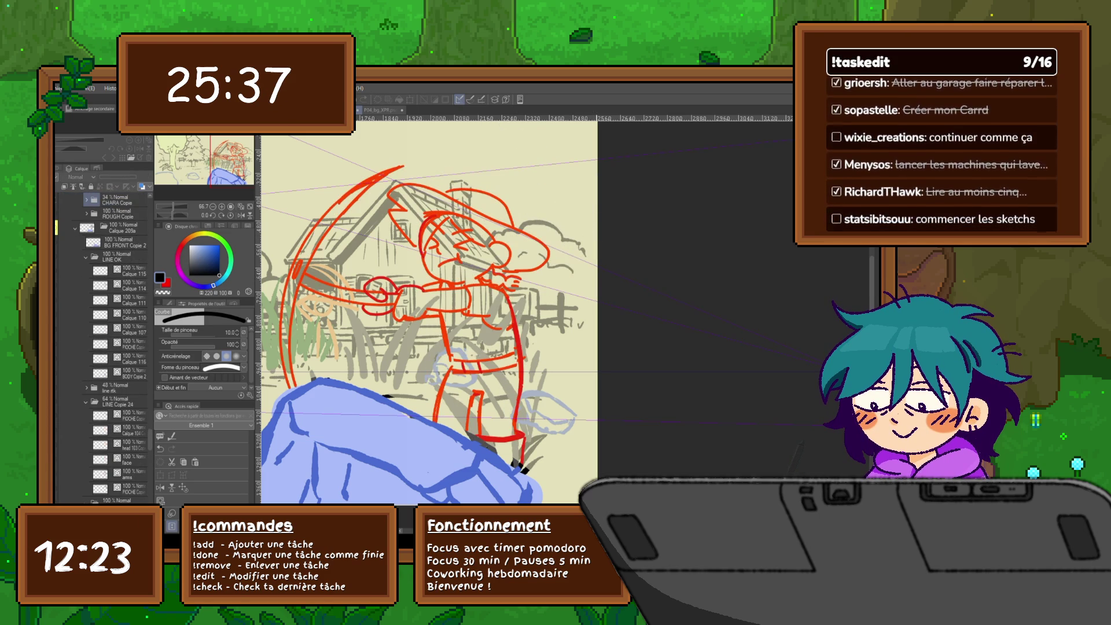
# Check the previous frame's lineart, then add a layer named LINE above BG FRONT Copie 4.
pyautogui.moveTo(428, 313); pyautogui.dragTo(479, 321)
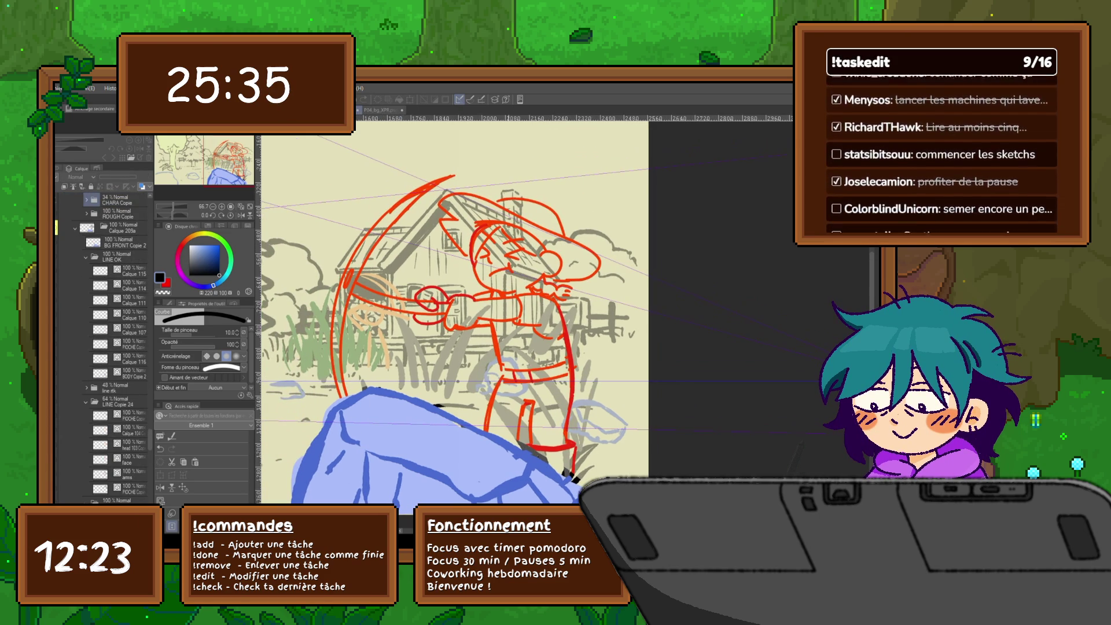
pyautogui.scroll(3, 104, 347)
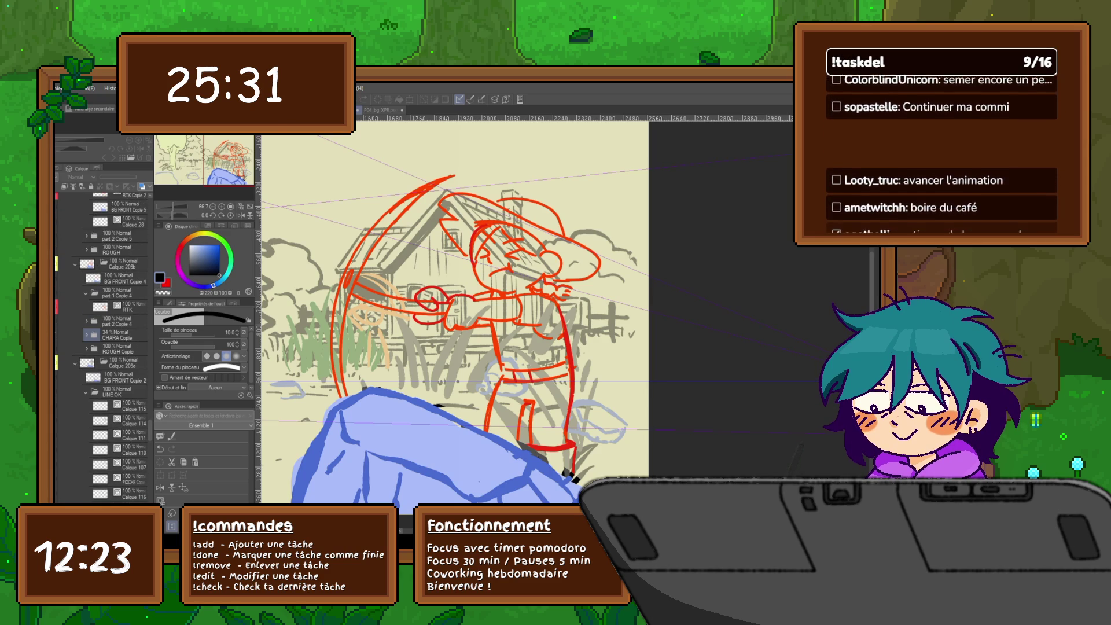
pyautogui.click(121, 278)
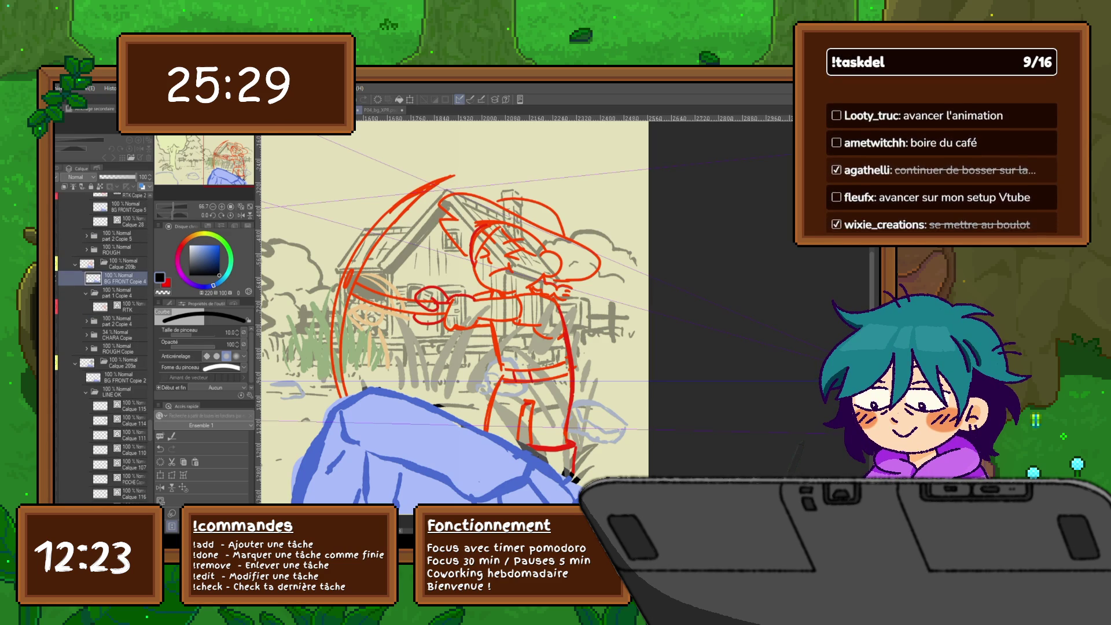
pyautogui.click(121, 494)
pyautogui.click(122, 279)
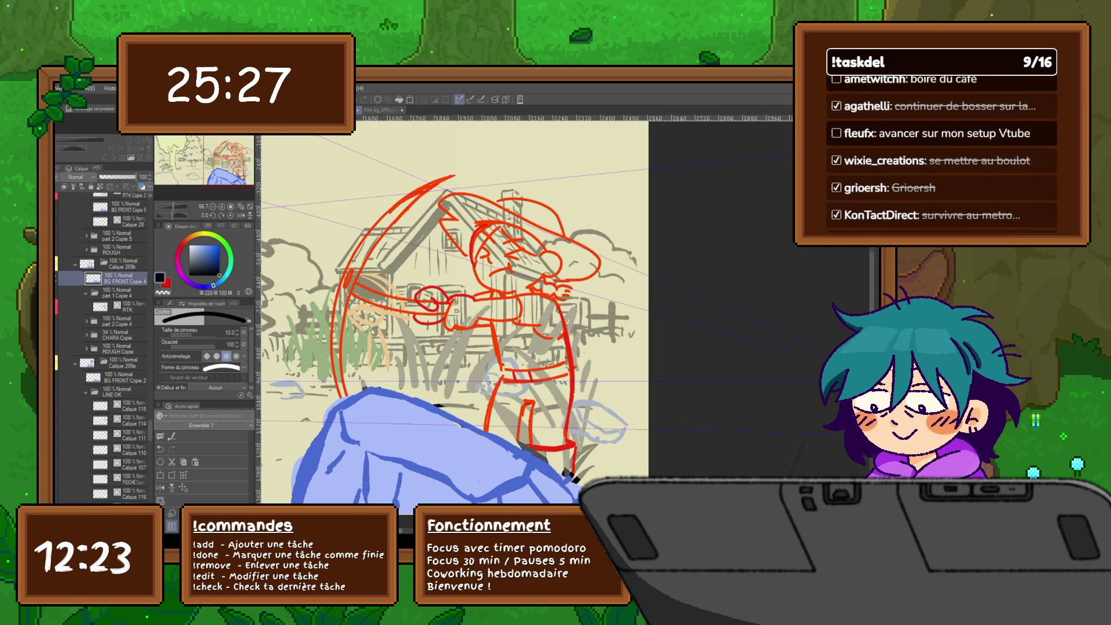
pyautogui.hotkey('ctrl', 'shift', 'n')
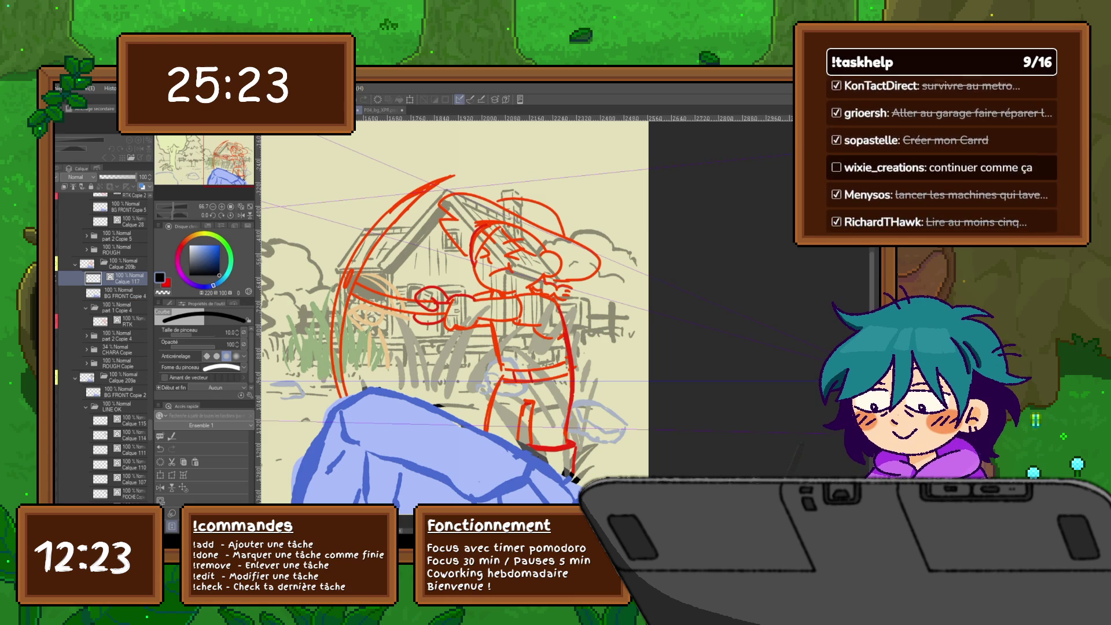
pyautogui.press('Return')
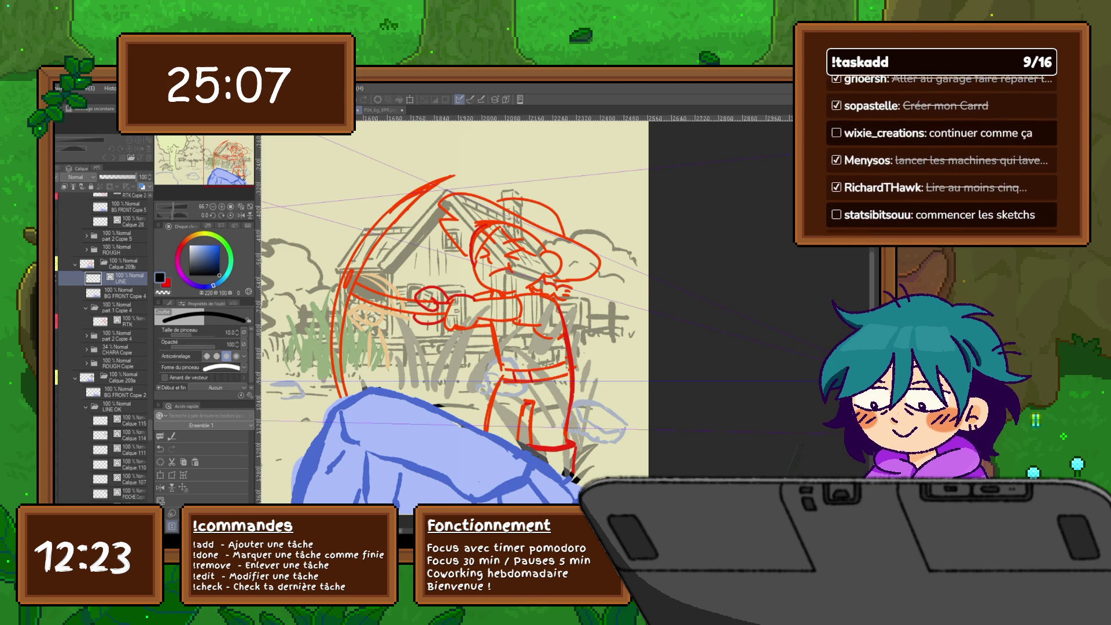
# Ink the closed-eye strokes on the face and undo a stray mark.
pyautogui.moveTo(506, 256); pyautogui.dragTo(524, 249)
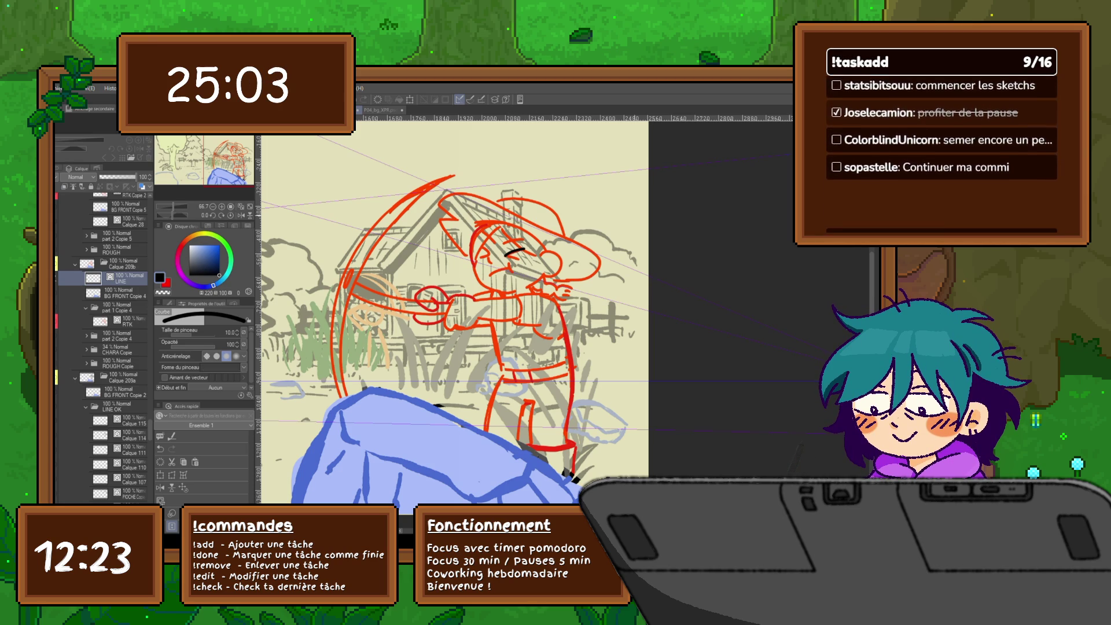
pyautogui.press('p')
pyautogui.moveTo(524, 248)
pyautogui.mouseDown()
pyautogui.moveTo(505, 255)
pyautogui.moveTo(521, 260)
pyautogui.moveTo(496, 244)
pyautogui.moveTo(480, 253)
pyautogui.moveTo(513, 273)
pyautogui.moveTo(423, 302)
pyautogui.mouseUp()
pyautogui.moveTo(499, 267)
pyautogui.mouseDown()
pyautogui.moveTo(518, 268)
pyautogui.moveTo(519, 287)
pyautogui.moveTo(505, 288)
pyautogui.mouseUp()
pyautogui.hotkey('ctrl', 'z')
# Ink the curved face line and the chin strokes, checking neighbouring frames for reference.
pyautogui.hotkey('ctrl', 'Right')
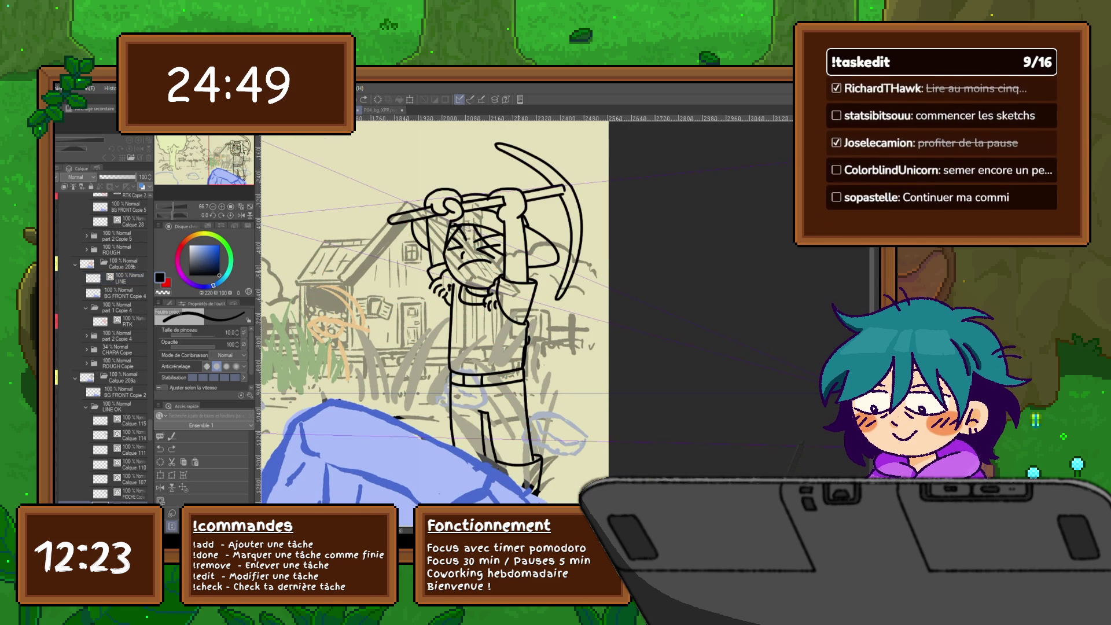
pyautogui.hotkey('ctrl', 'Right')
pyautogui.hotkey('ctrl', 'Right')
pyautogui.moveTo(499, 267)
pyautogui.mouseDown()
pyautogui.moveTo(517, 268)
pyautogui.moveTo(507, 287)
pyautogui.mouseUp()
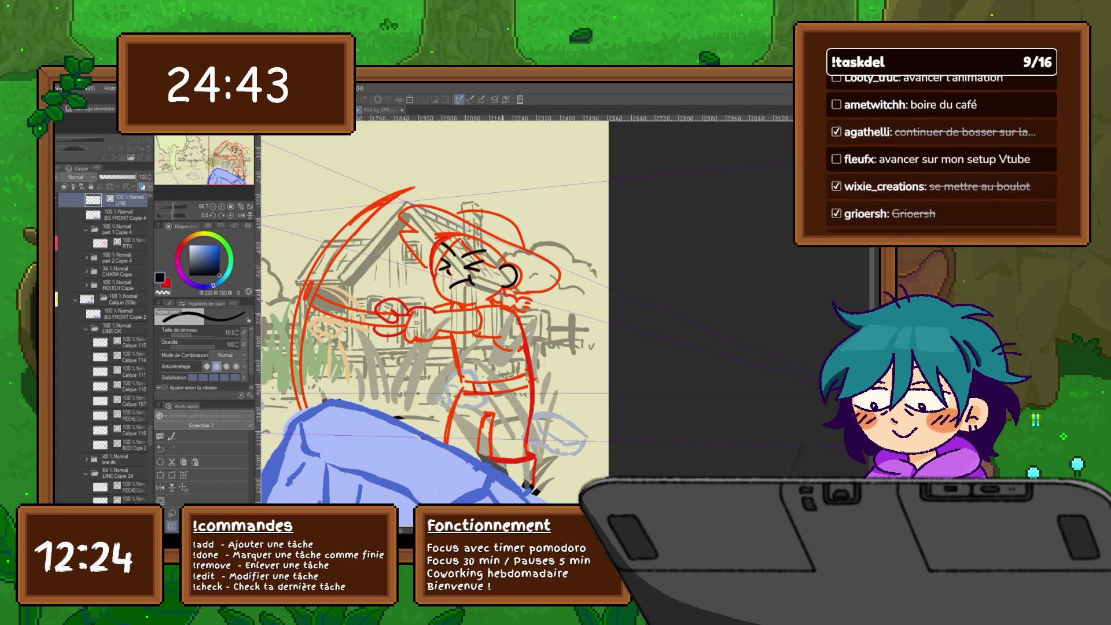
pyautogui.moveTo(500, 290)
pyautogui.mouseDown()
pyautogui.moveTo(487, 300)
pyautogui.moveTo(531, 301)
pyautogui.moveTo(528, 315)
pyautogui.moveTo(479, 339)
pyautogui.moveTo(479, 304)
pyautogui.mouseUp()
pyautogui.hotkey('ctrl', 'z')
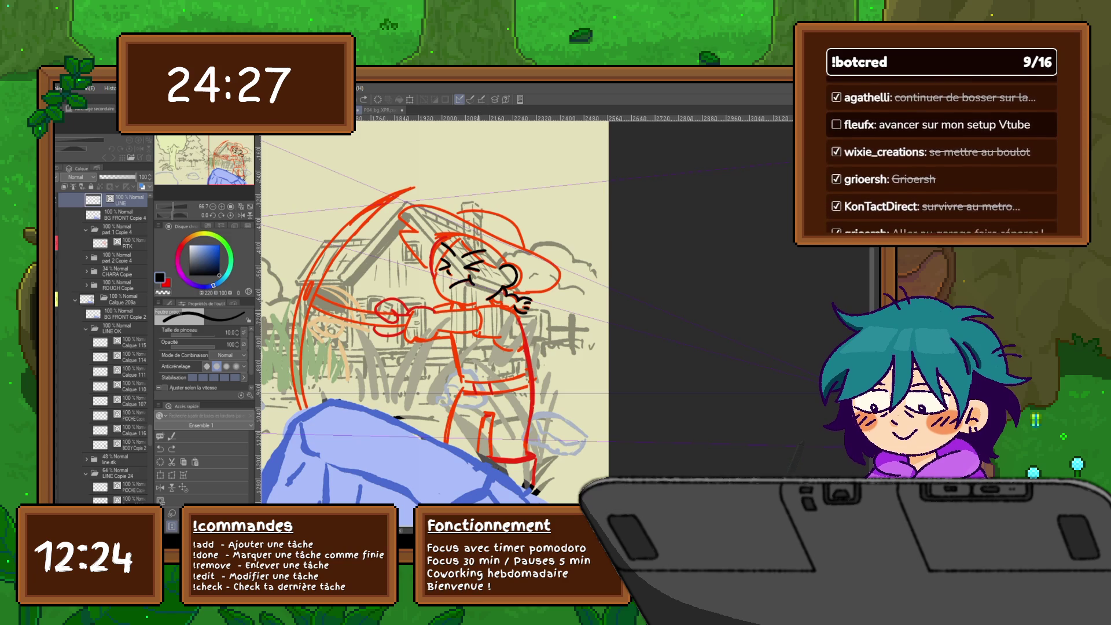
pyautogui.moveTo(478, 302); pyautogui.dragTo(481, 331)
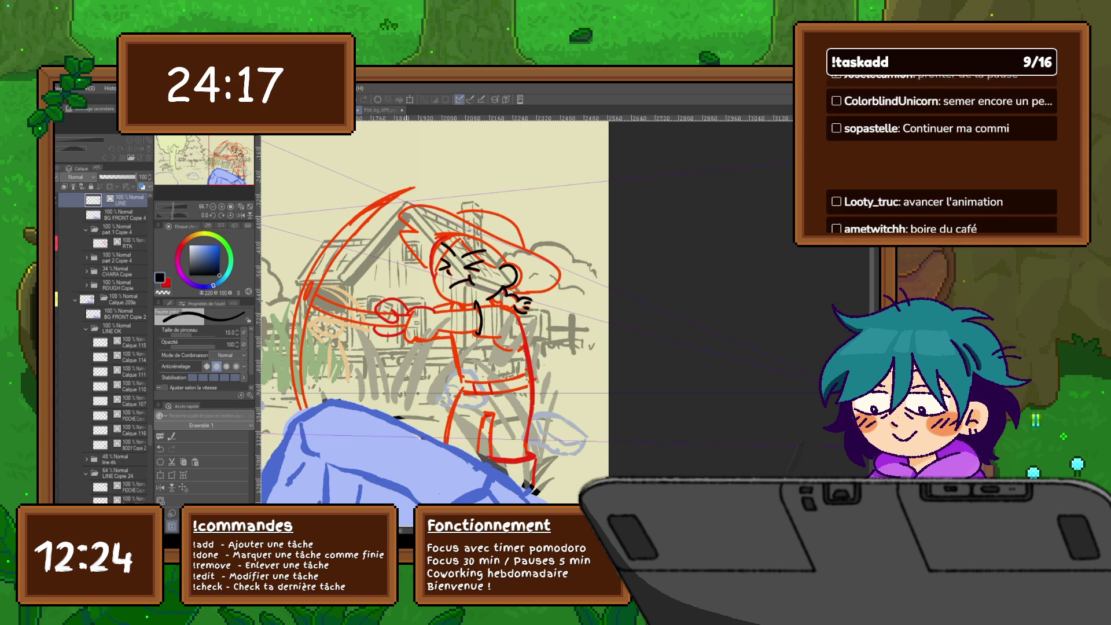
# Ink the spiky hair strokes on top of the head.
pyautogui.moveTo(399, 217); pyautogui.dragTo(424, 266)
pyautogui.moveTo(451, 306); pyautogui.dragTo(415, 310)
pyautogui.moveTo(399, 272); pyautogui.dragTo(410, 253)
pyautogui.moveTo(408, 240)
pyautogui.mouseDown()
pyautogui.moveTo(422, 255)
pyautogui.moveTo(404, 295)
pyautogui.moveTo(426, 307)
pyautogui.mouseUp()
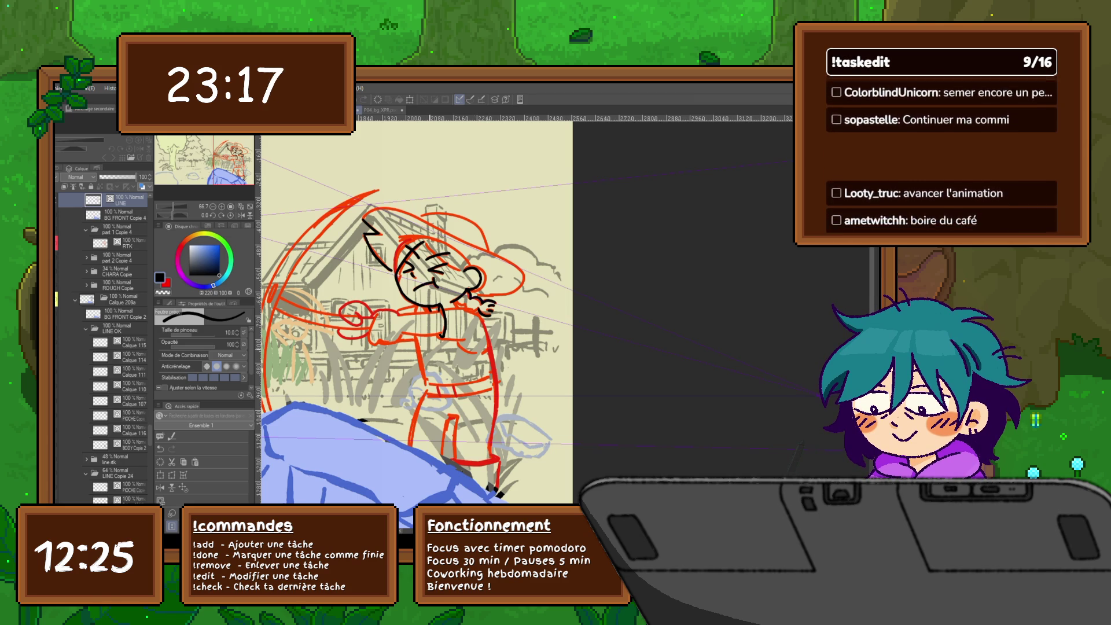
# Ink the torso outline and both sides of the legs.
pyautogui.moveTo(413, 333)
pyautogui.mouseDown()
pyautogui.moveTo(424, 381)
pyautogui.moveTo(408, 261)
pyautogui.mouseUp()
pyautogui.moveTo(415, 320); pyautogui.dragTo(403, 397)
pyautogui.moveTo(440, 352)
pyautogui.mouseDown()
pyautogui.moveTo(433, 400)
pyautogui.moveTo(450, 353)
pyautogui.moveTo(443, 398)
pyautogui.mouseUp()
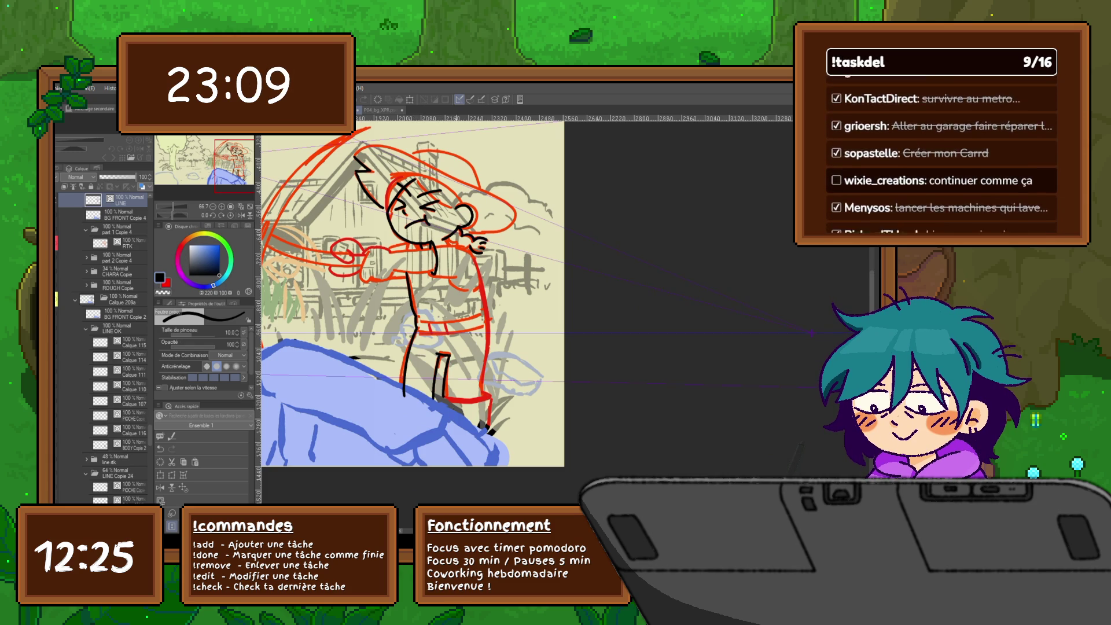
pyautogui.moveTo(489, 333)
pyautogui.mouseDown()
pyautogui.moveTo(486, 393)
pyautogui.moveTo(468, 401)
pyautogui.moveTo(490, 401)
pyautogui.moveTo(490, 426)
pyautogui.mouseUp()
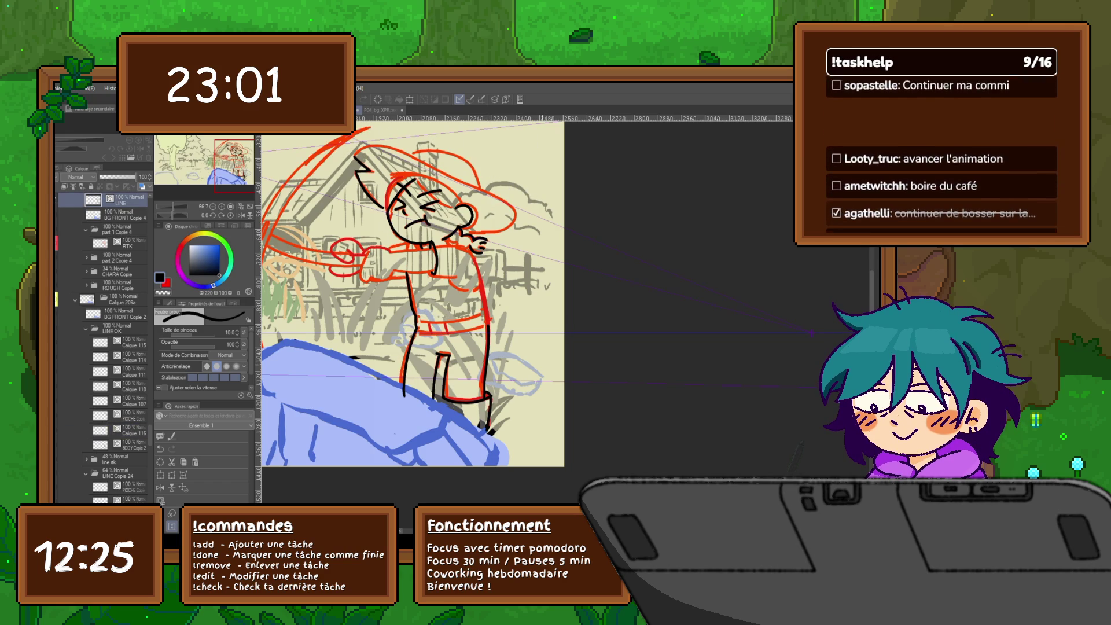
# Check the pose on frame Calque 116, then draw the belt as a curved line.
pyautogui.click(132, 430)
pyautogui.scroll(-8, 104, 347)
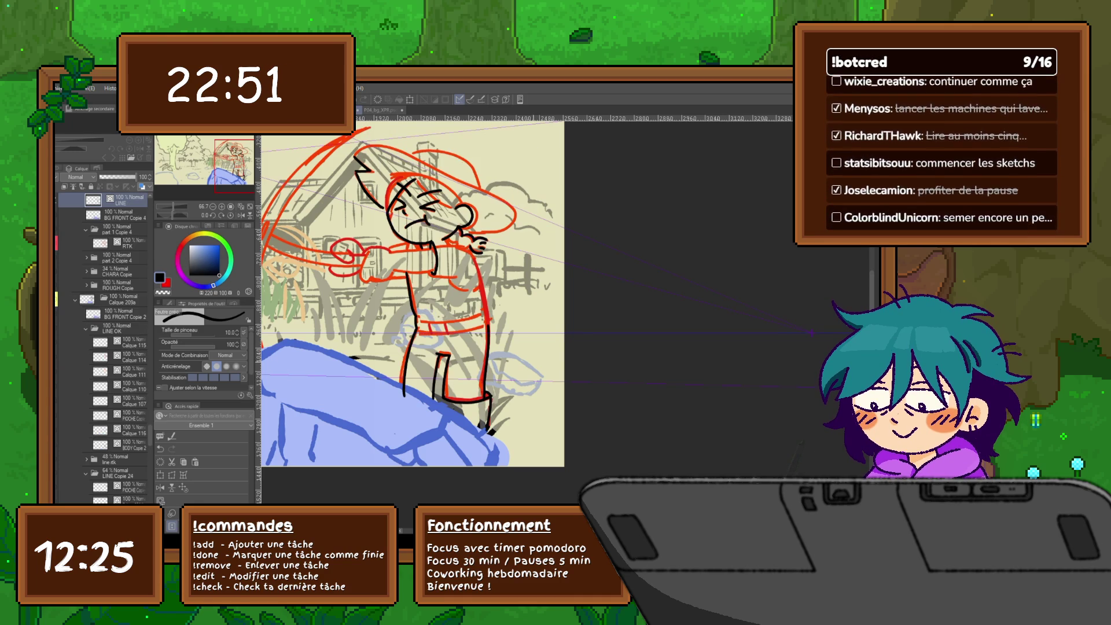
pyautogui.scroll(2, 410, 312)
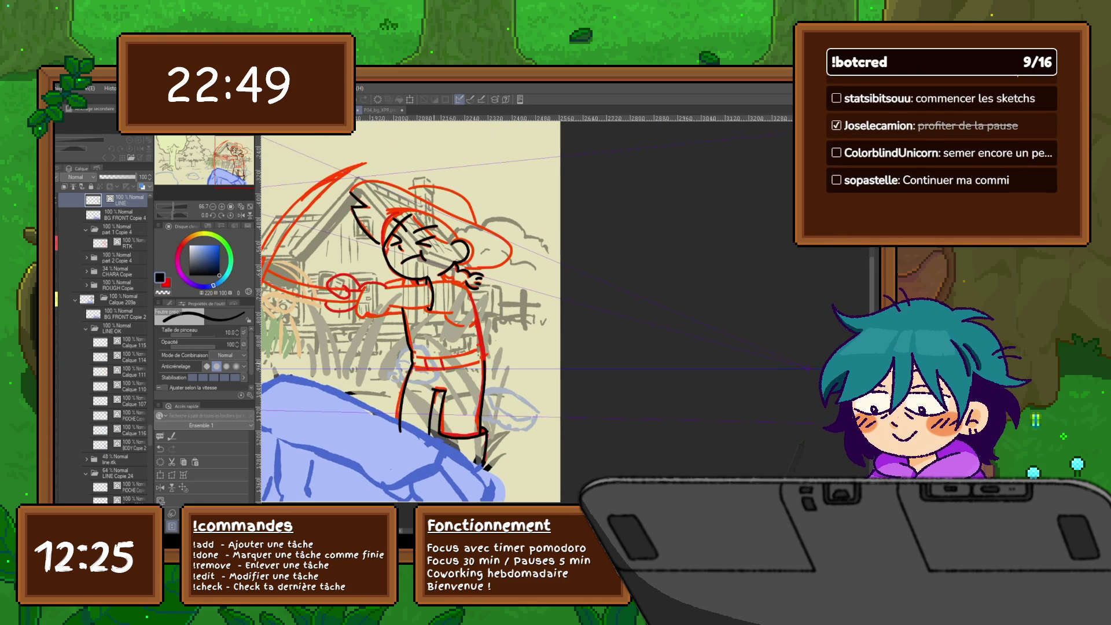
pyautogui.moveTo(410, 312)
pyautogui.mouseDown()
pyautogui.moveTo(396, 314)
pyautogui.moveTo(447, 319)
pyautogui.mouseUp()
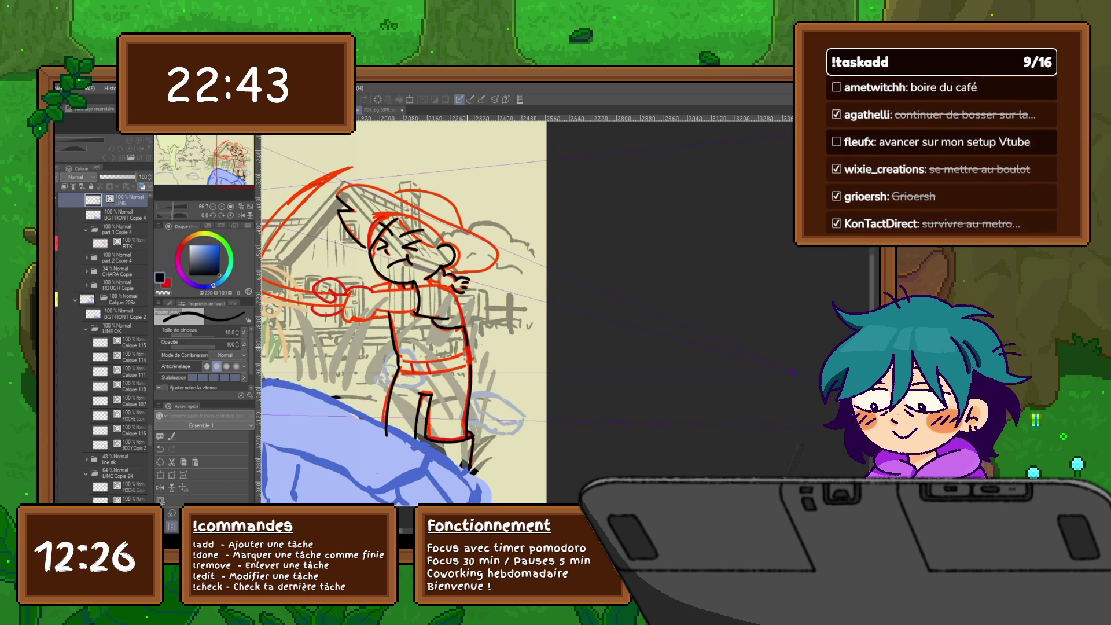
pyautogui.hscroll(-2, 414, 311)
pyautogui.press('u')
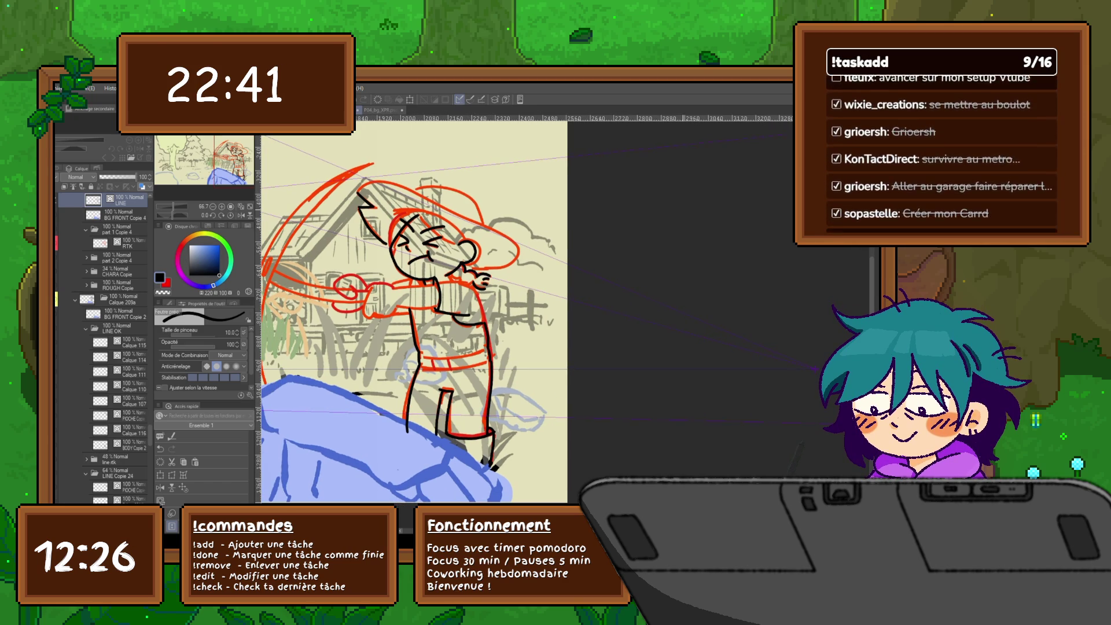
pyautogui.moveTo(421, 353); pyautogui.dragTo(488, 348)
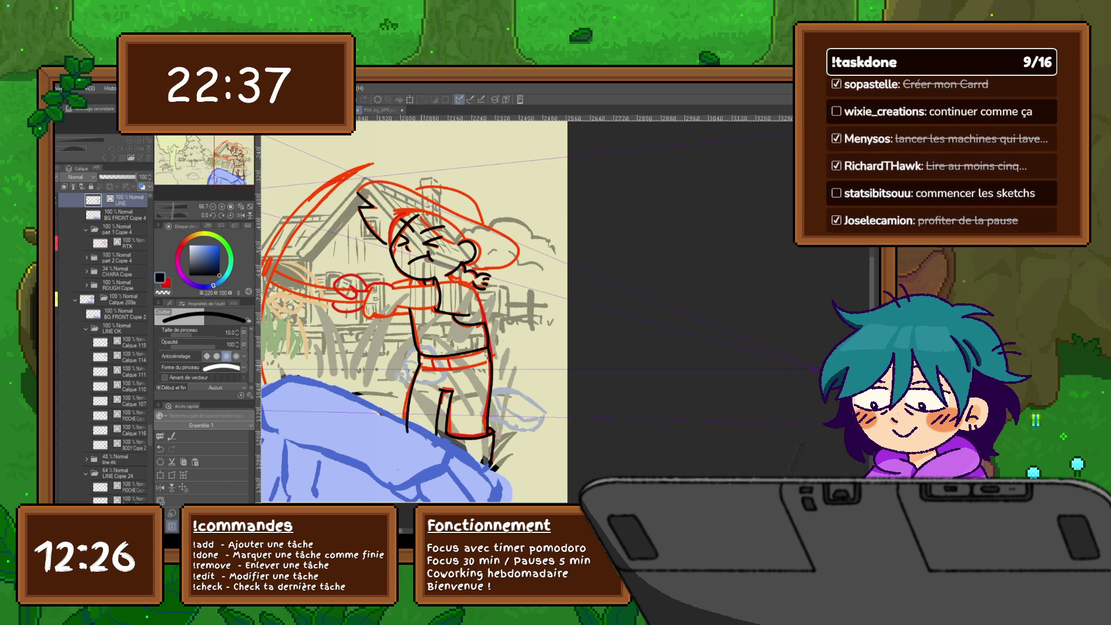
pyautogui.click(455, 363)
pyautogui.moveTo(422, 371); pyautogui.dragTo(491, 359)
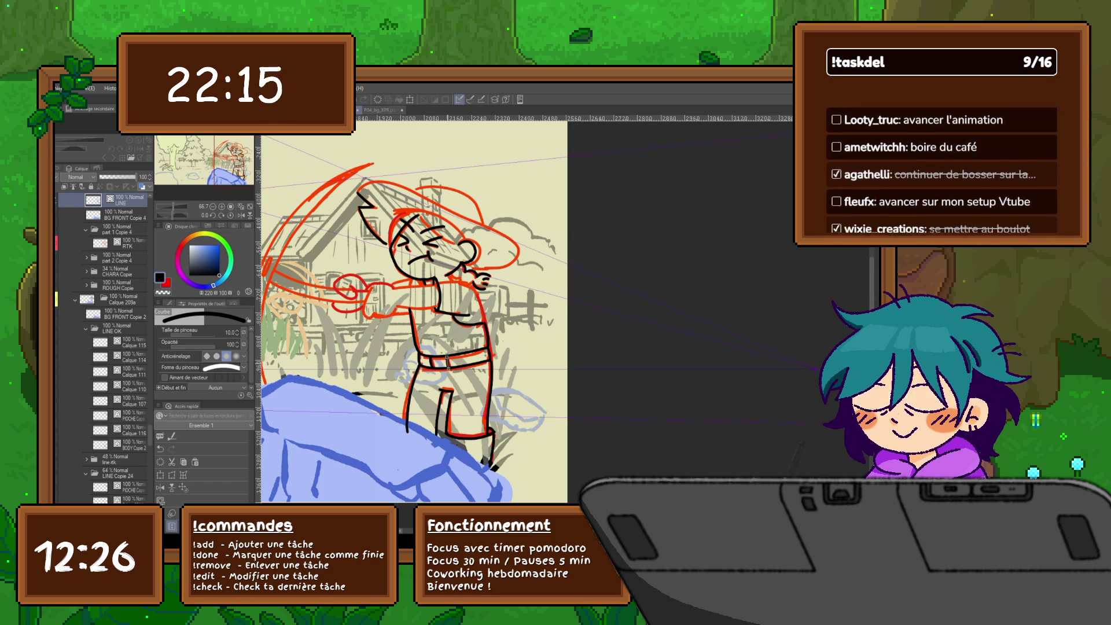
# Draw the first curved arm line and add a short pen stroke on the arm.
pyautogui.press('p')
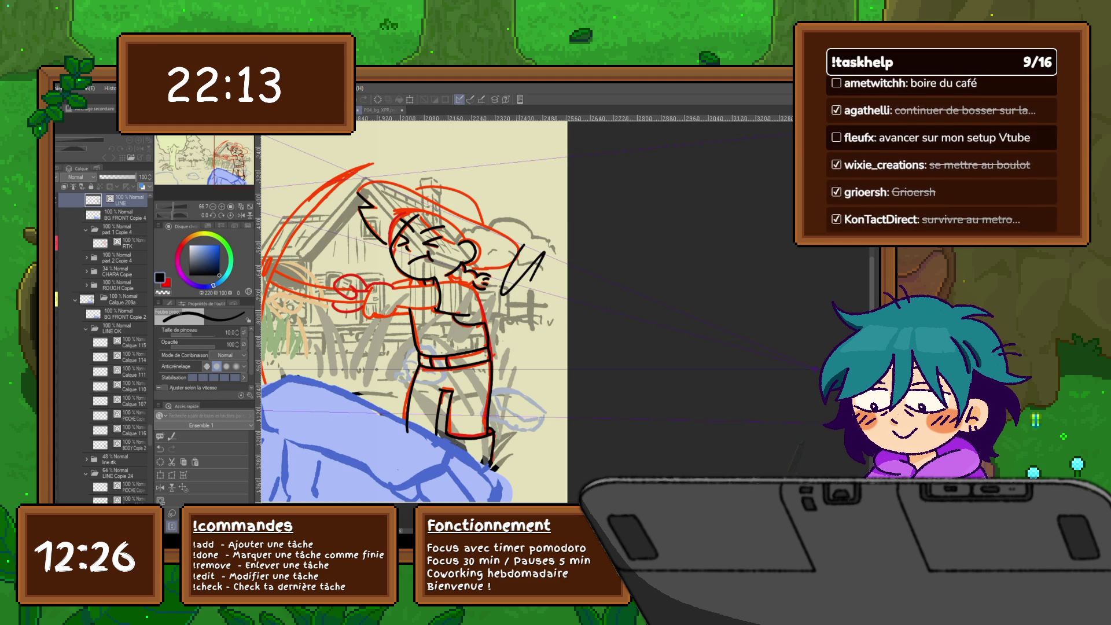
pyautogui.hscroll(2, 414, 310)
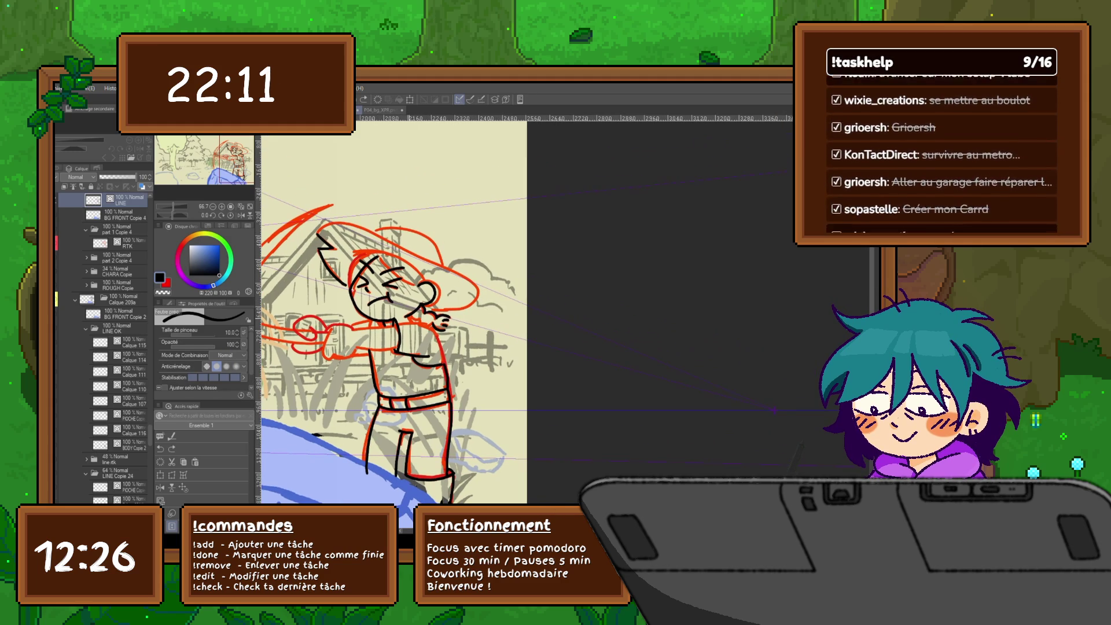
pyautogui.press('u')
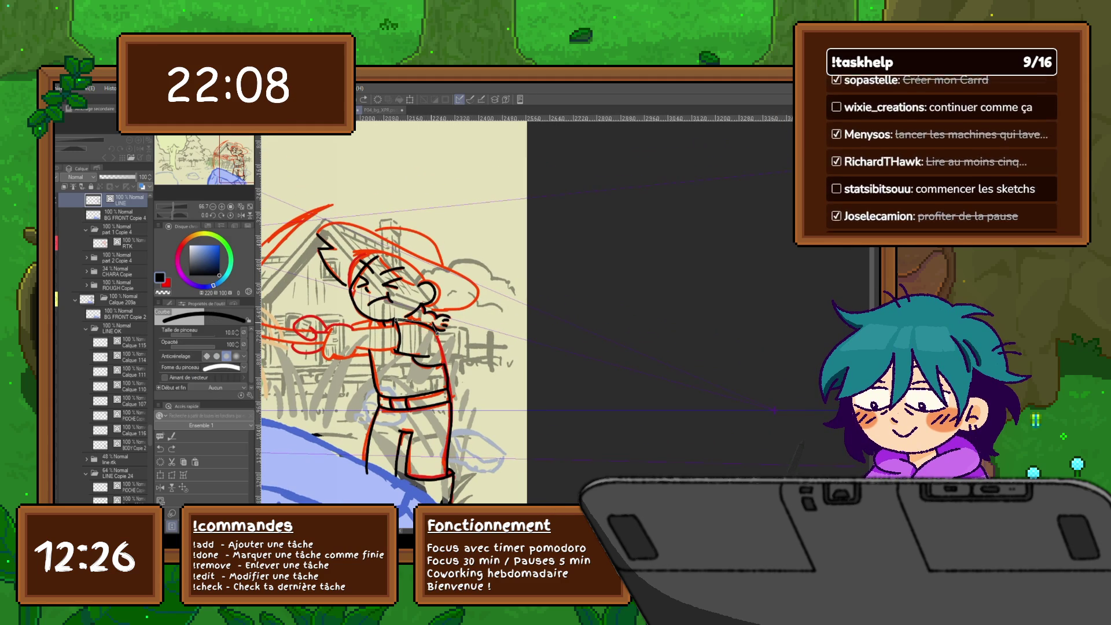
pyautogui.click(438, 333)
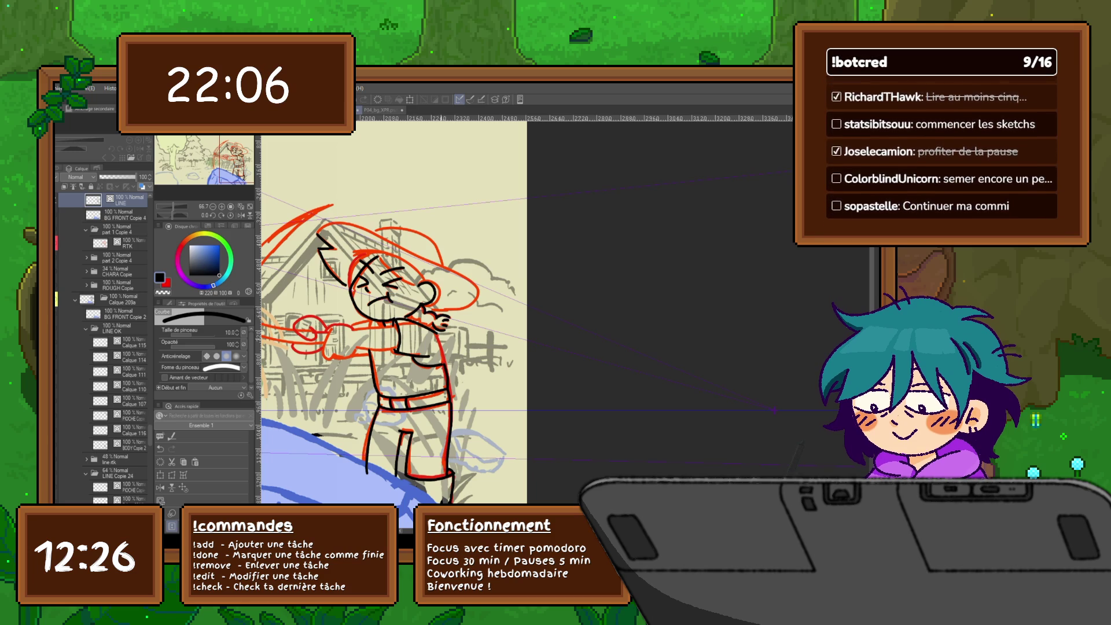
pyautogui.press('p')
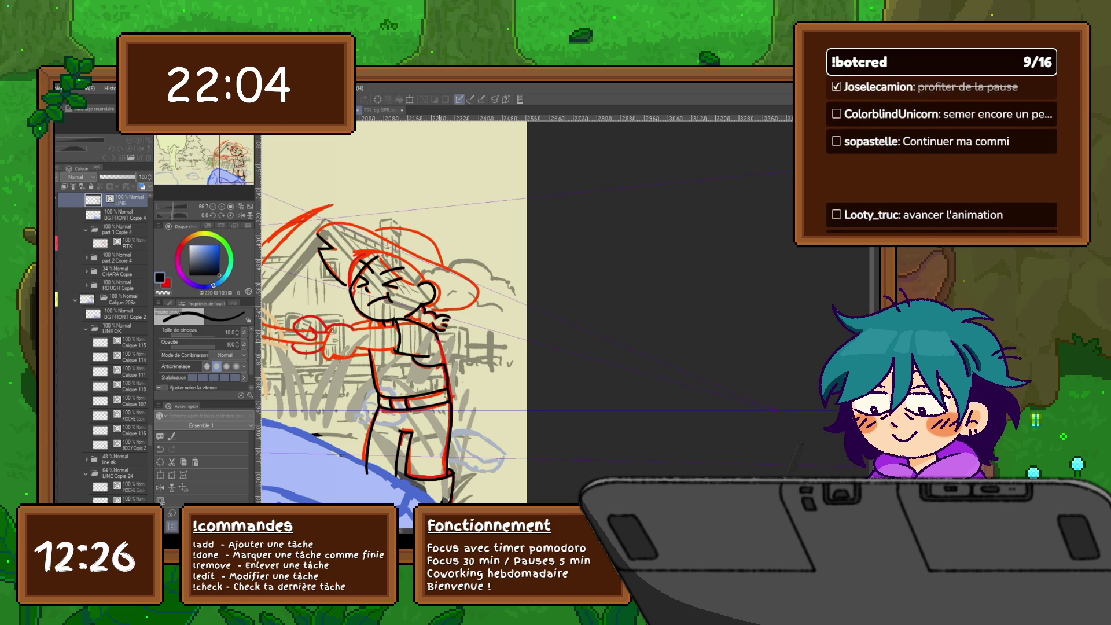
pyautogui.moveTo(438, 338); pyautogui.dragTo(443, 362)
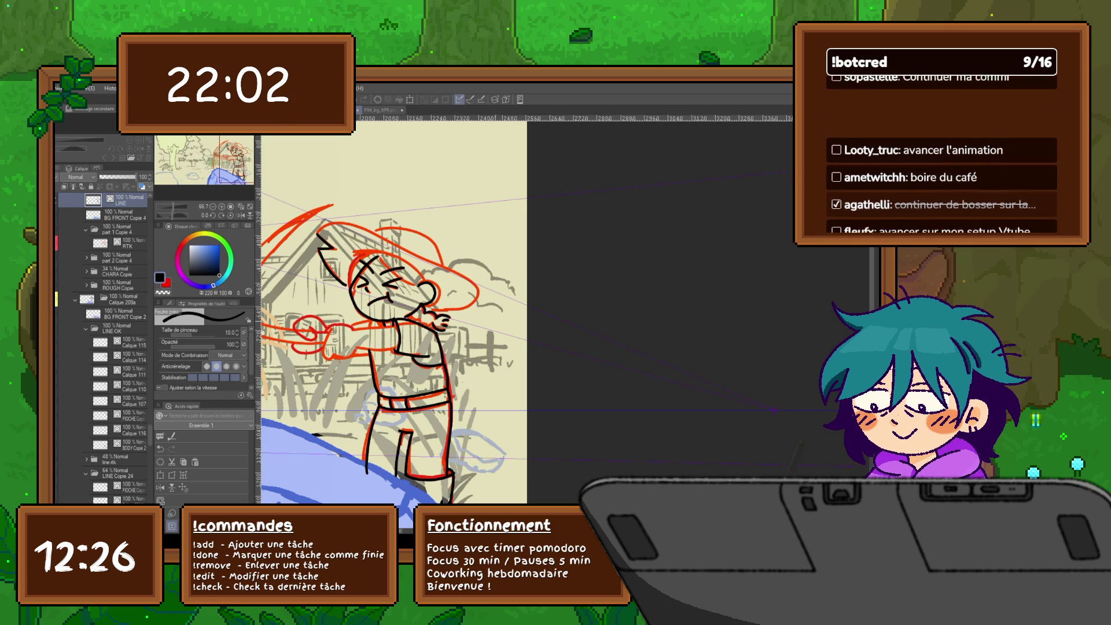
# Adjust the control points, then ink the other arm's curved outline and the hand detail marks.
pyautogui.press('y')
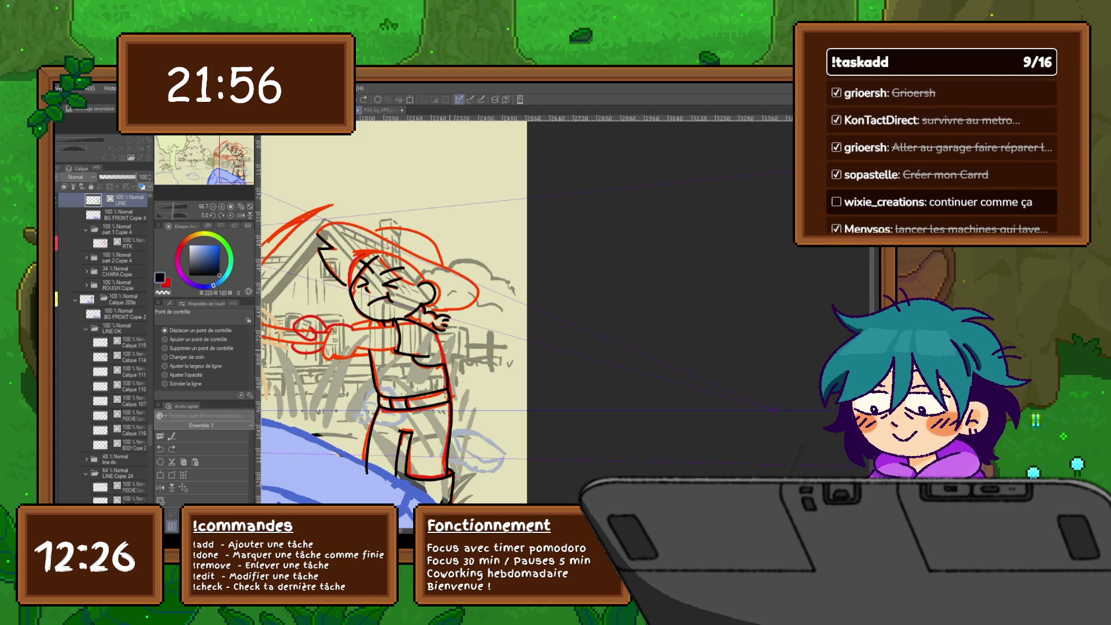
pyautogui.press('u')
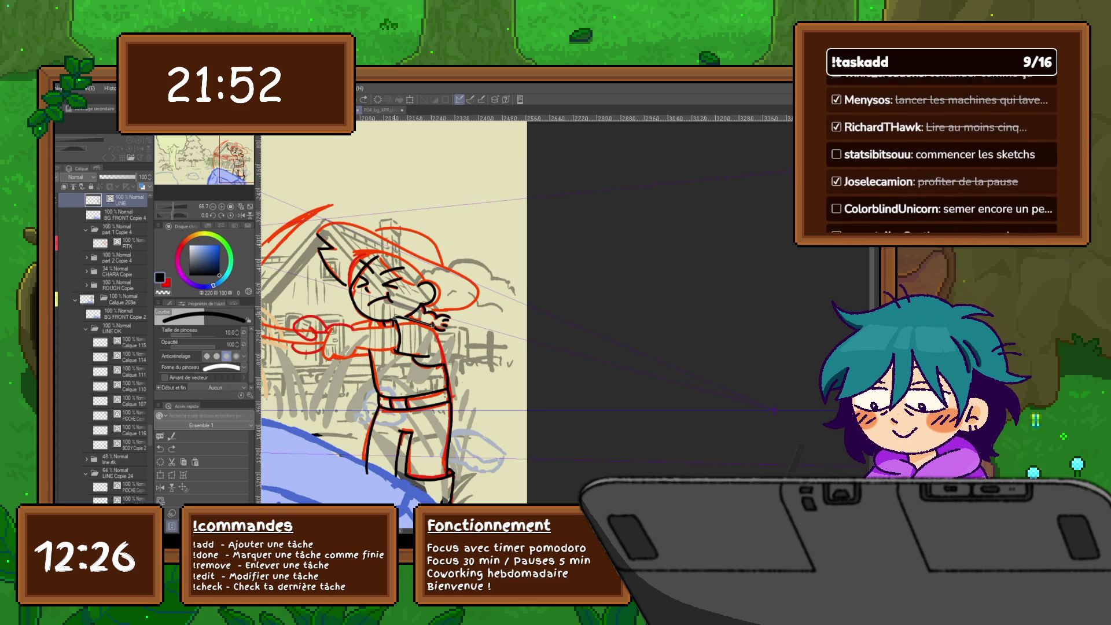
pyautogui.click(414, 322)
pyautogui.moveTo(433, 326); pyautogui.dragTo(445, 367)
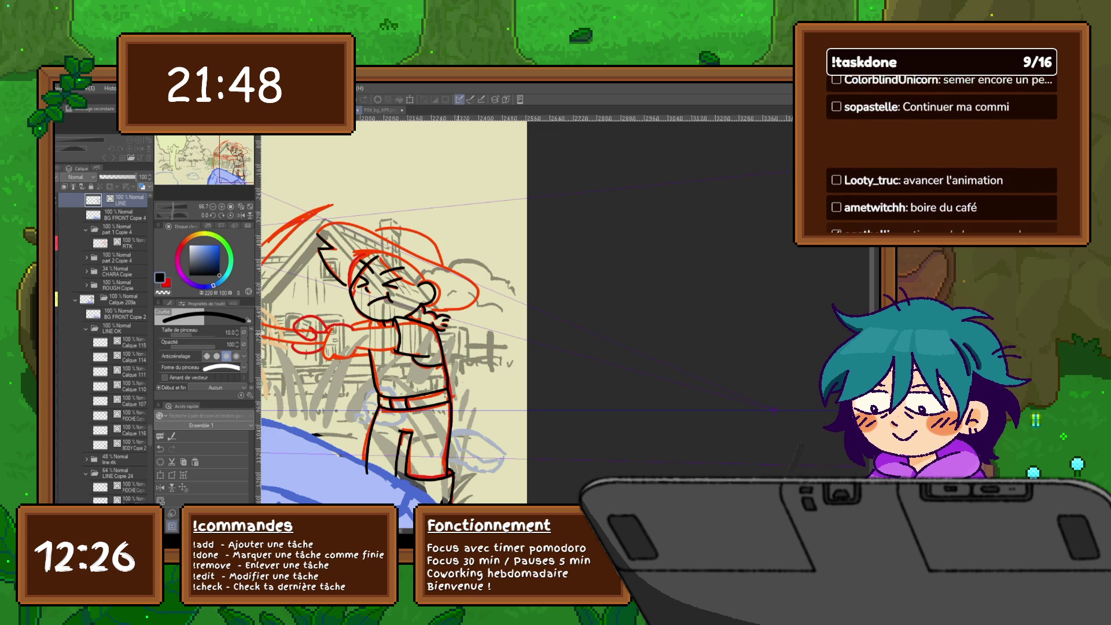
pyautogui.hscroll(-3, 406, 319)
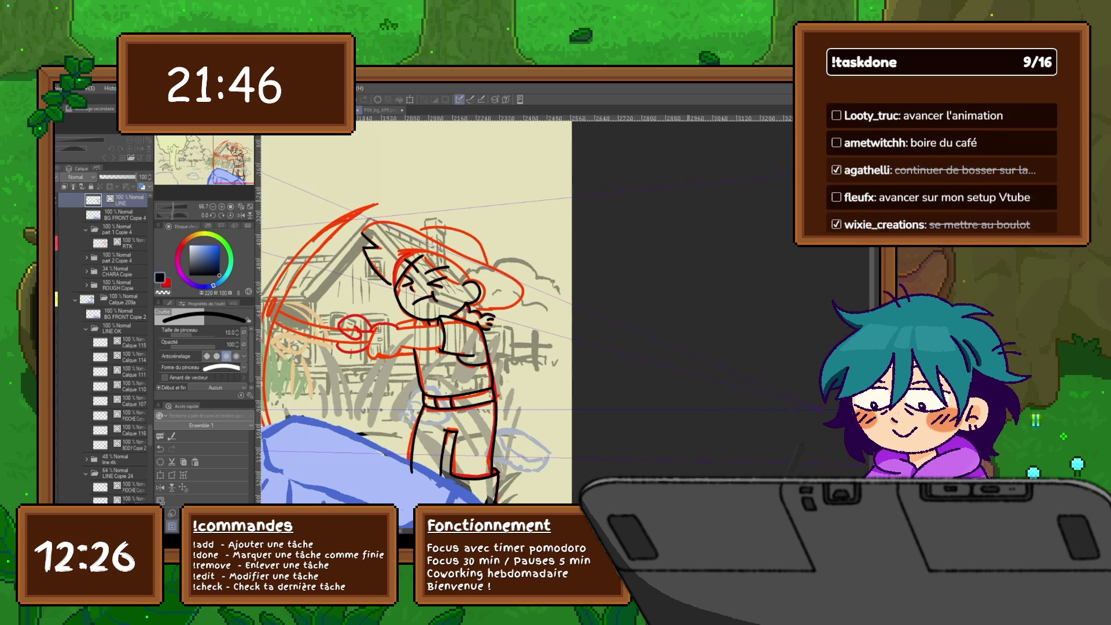
pyautogui.press('p')
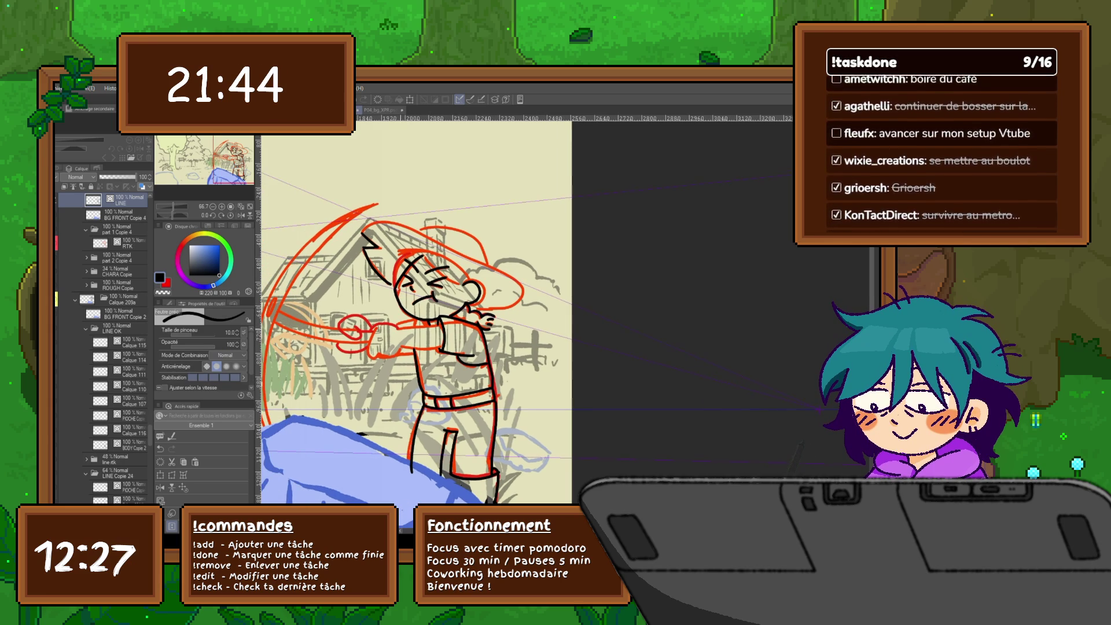
pyautogui.moveTo(401, 327)
pyautogui.mouseDown()
pyautogui.moveTo(441, 324)
pyautogui.moveTo(412, 348)
pyautogui.moveTo(441, 349)
pyautogui.moveTo(370, 354)
pyautogui.mouseUp()
pyautogui.moveTo(374, 334)
pyautogui.mouseDown()
pyautogui.moveTo(368, 344)
pyautogui.moveTo(381, 324)
pyautogui.moveTo(369, 327)
pyautogui.moveTo(394, 325)
pyautogui.mouseUp()
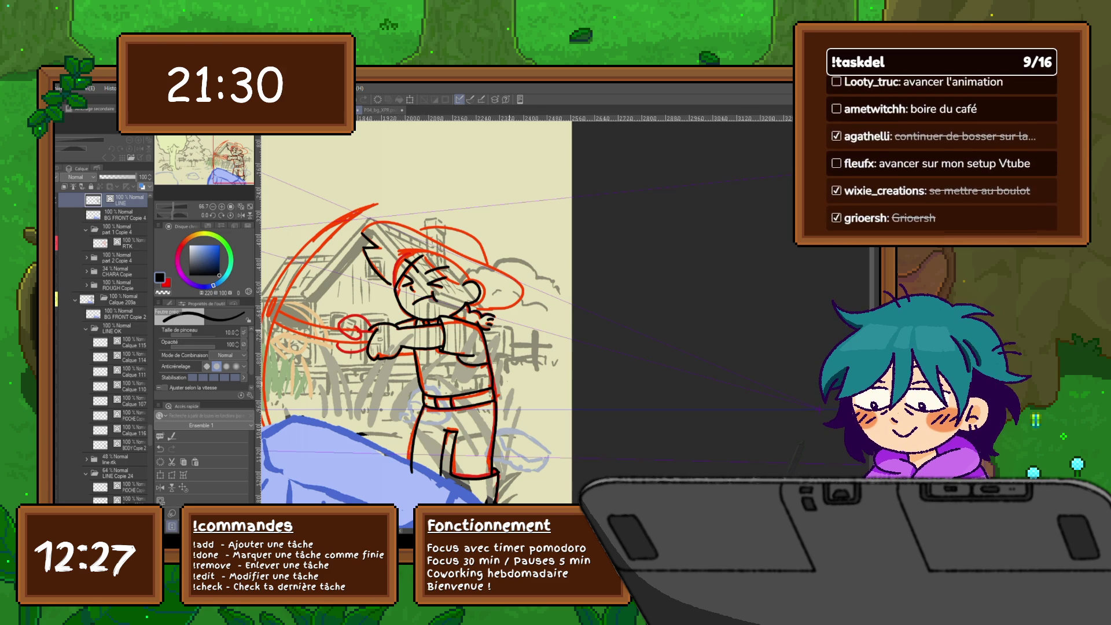
pyautogui.moveTo(417, 312)
pyautogui.mouseDown()
pyautogui.moveTo(430, 315)
pyautogui.moveTo(355, 327)
pyautogui.moveTo(363, 313)
pyautogui.moveTo(379, 320)
pyautogui.mouseUp()
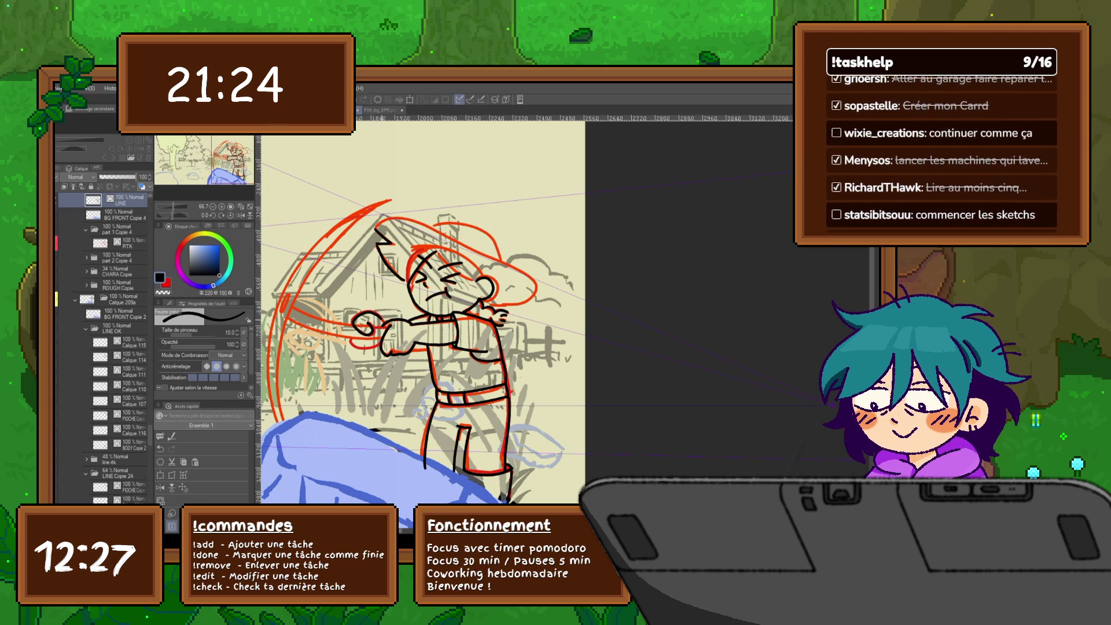